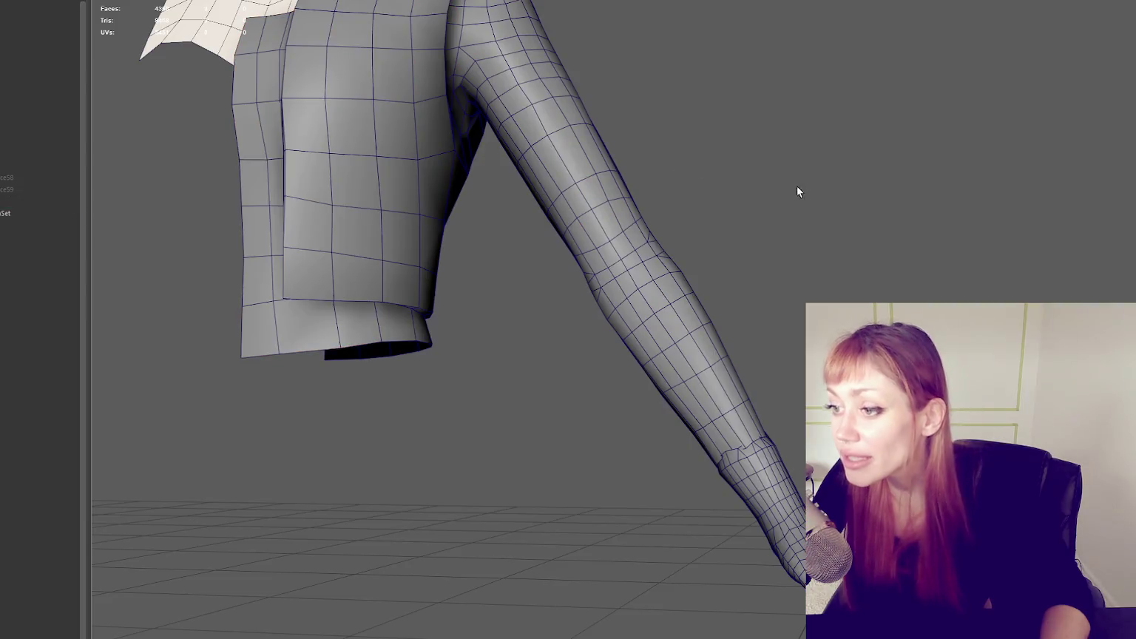
scroll(715, 281, up, 5)
Step: Weld two stray seam vertices on the arm onto their neighbours using Quad Draw
scroll(735, 267, down, 5)
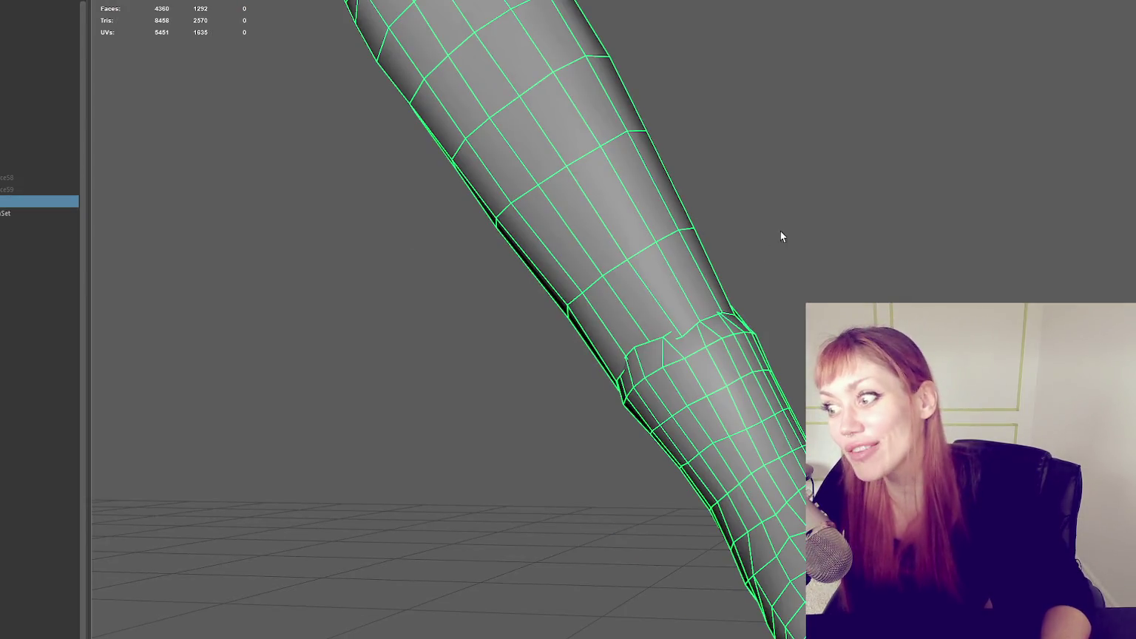
right_drag(780, 230, 712, 194)
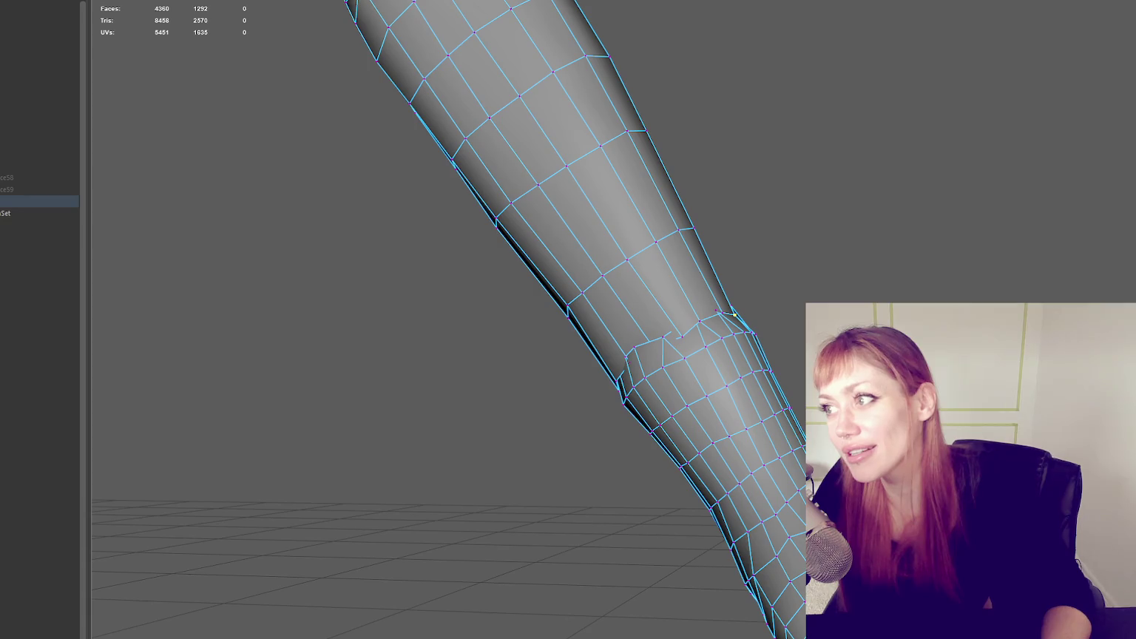
key(F11)
scroll(718, 332, up, 2)
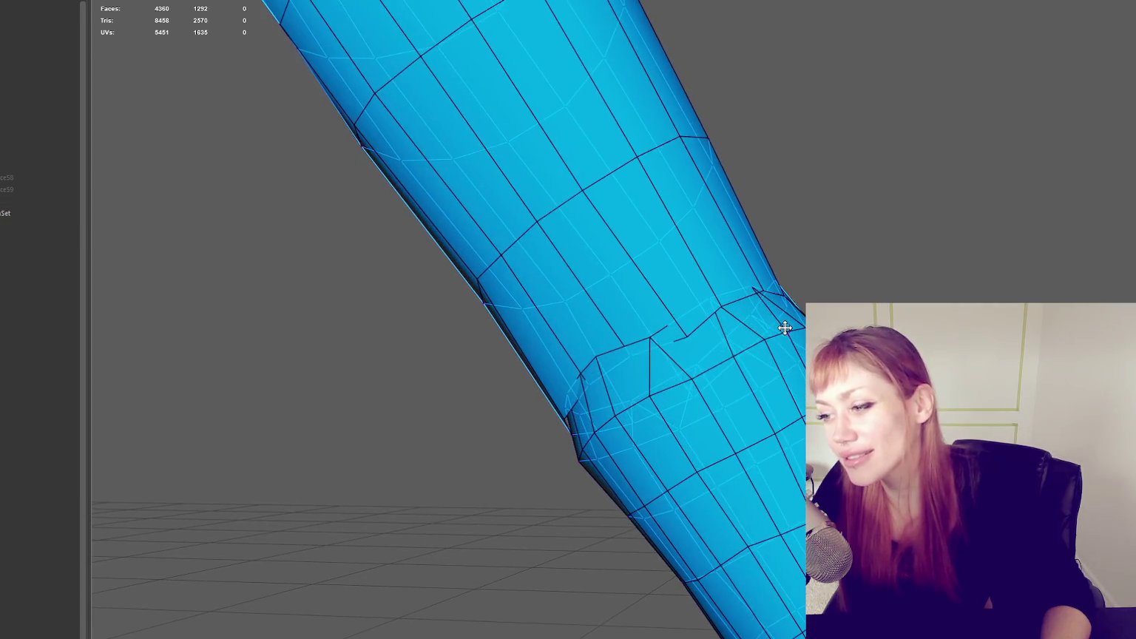
drag(655, 337, 627, 354)
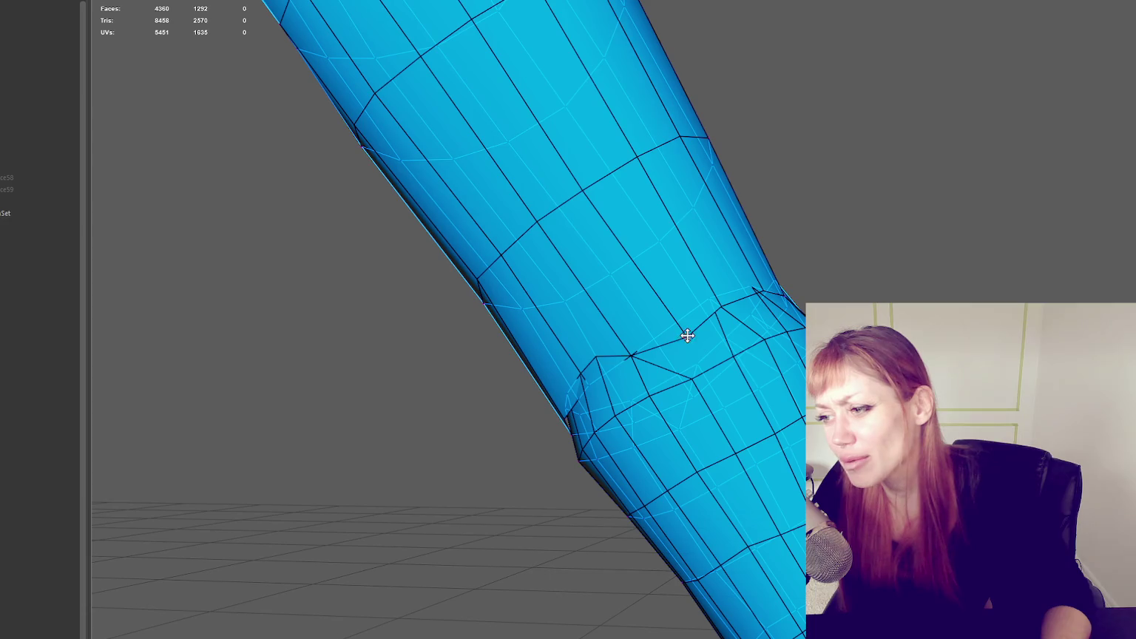
mouse_move(687, 336)
mouse_down()
mouse_move(718, 307)
mouse_move(723, 317)
mouse_move(702, 295)
mouse_up()
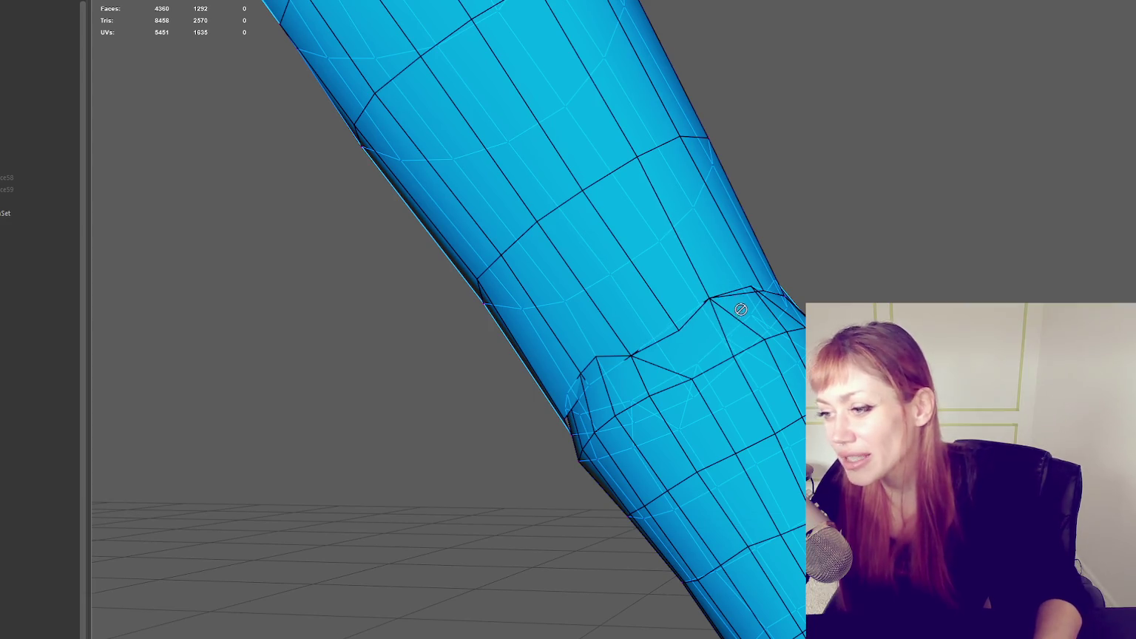
Step: Switch the mesh to wireframe and orbit around the arm to inspect the edge flow
alt+drag(740, 309, 616, 342)
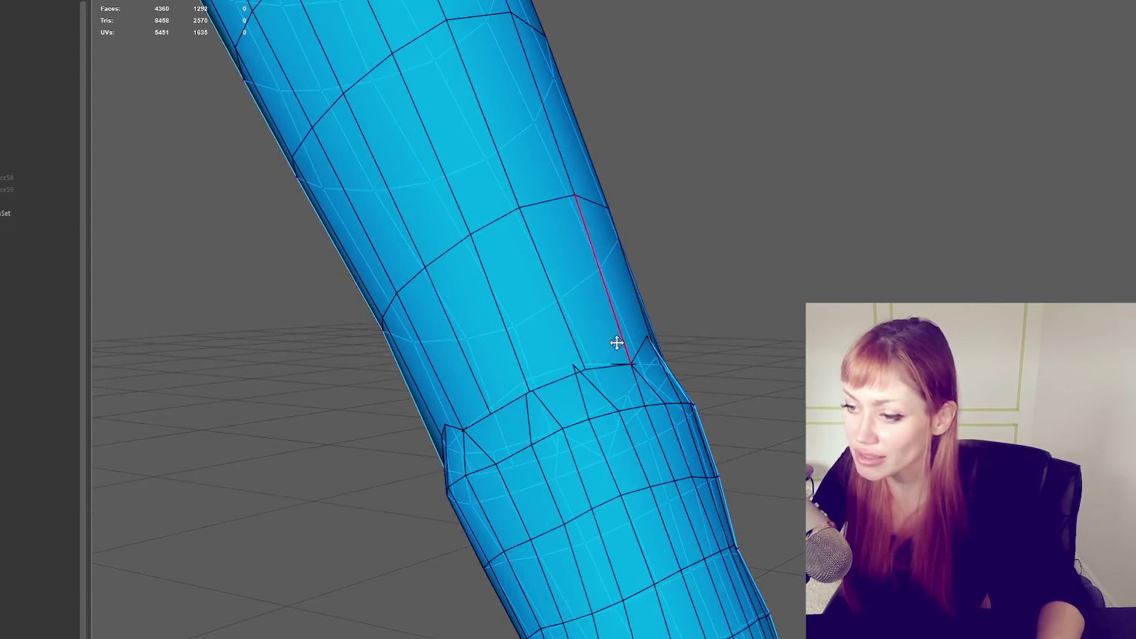
right_drag(761, 207, 735, 213)
alt+drag(558, 362, 811, 254)
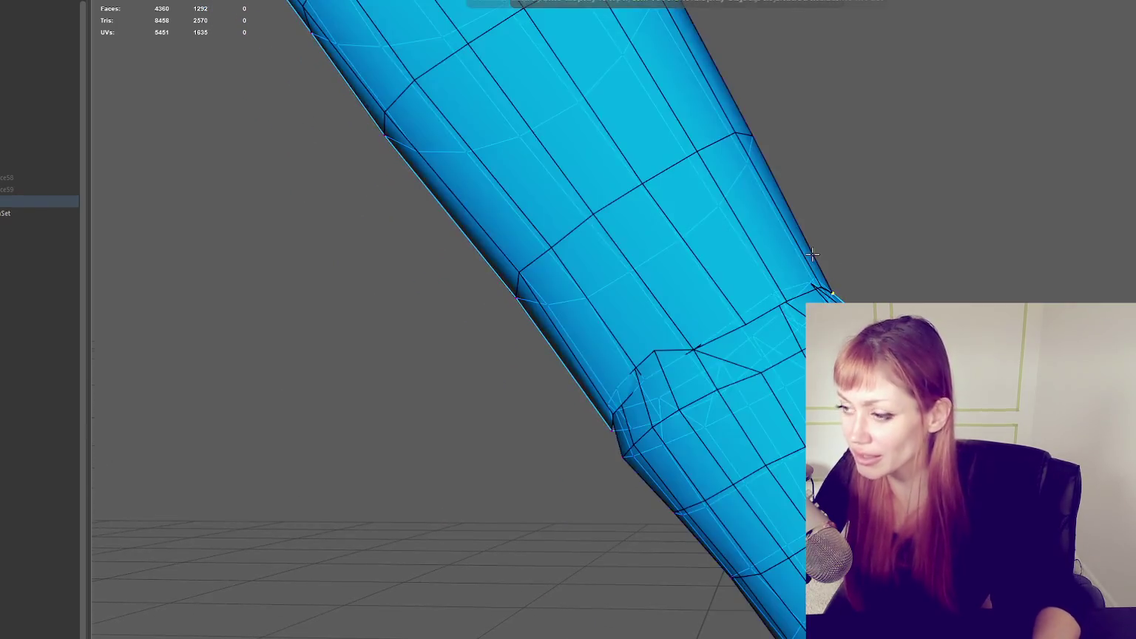
key(4)
alt+drag(869, 185, 808, 203)
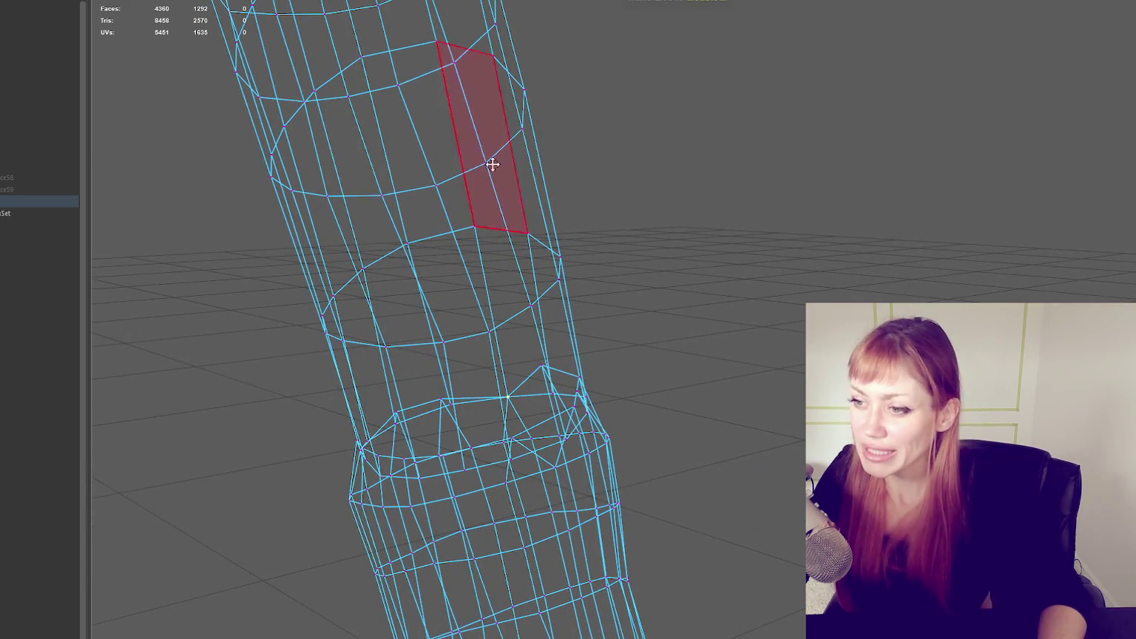
Step: Toggle the arm between shaded and wireframe display and orbit to locate the problem vertices
key(5)
right_drag(713, 267, 715, 303)
key(4)
mouse_move(525, 357)
alt+mouse_down()
mouse_move(579, 323)
mouse_move(554, 318)
alt+mouse_up()
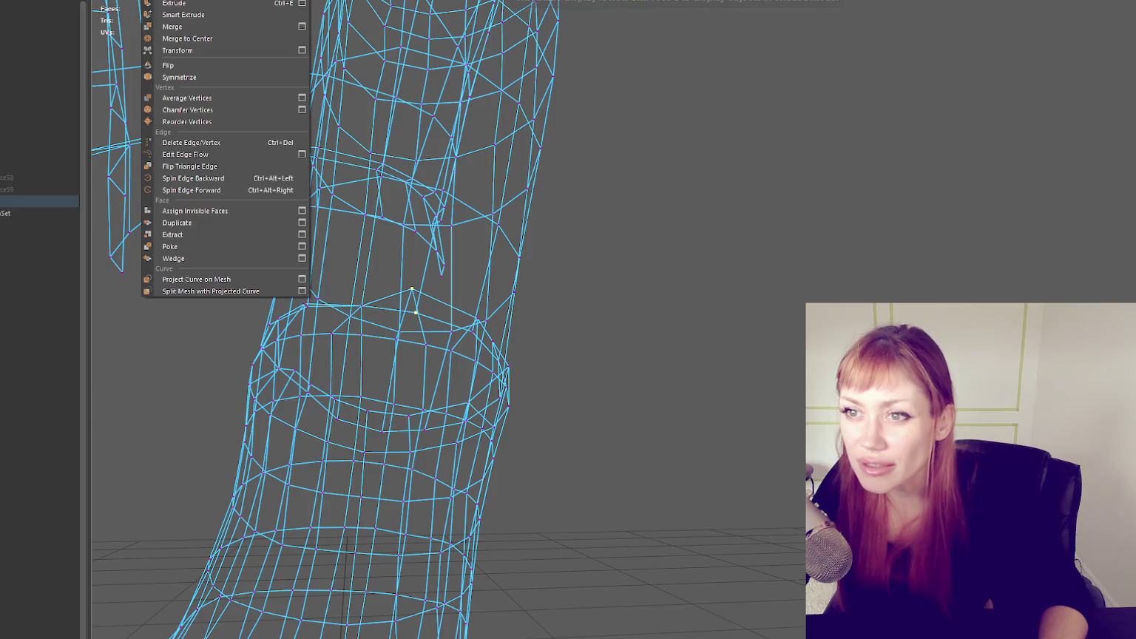
mouse_move(443, 325)
alt+mouse_down()
mouse_move(480, 337)
mouse_move(443, 340)
alt+mouse_up()
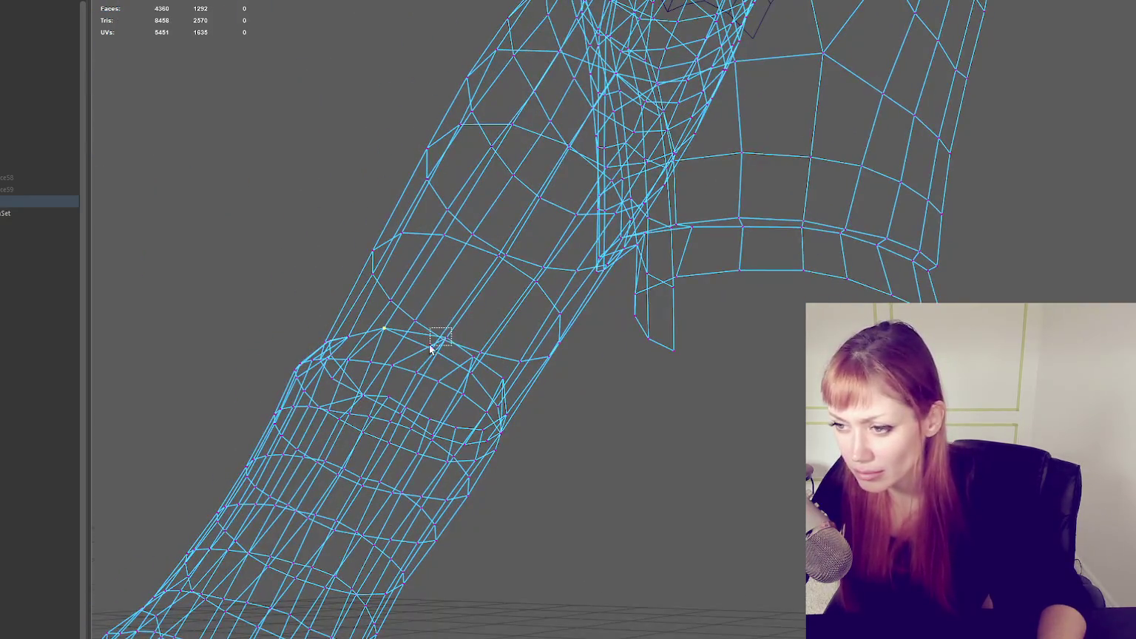
mouse_move(520, 350)
alt+mouse_down()
mouse_move(483, 342)
mouse_move(636, 453)
mouse_move(684, 440)
alt+mouse_up()
Step: Select the stray seam vertex and clean it up, dropping triangles to 8457, then return to shaded display
click(508, 349)
alt+drag(778, 484, 509, 400)
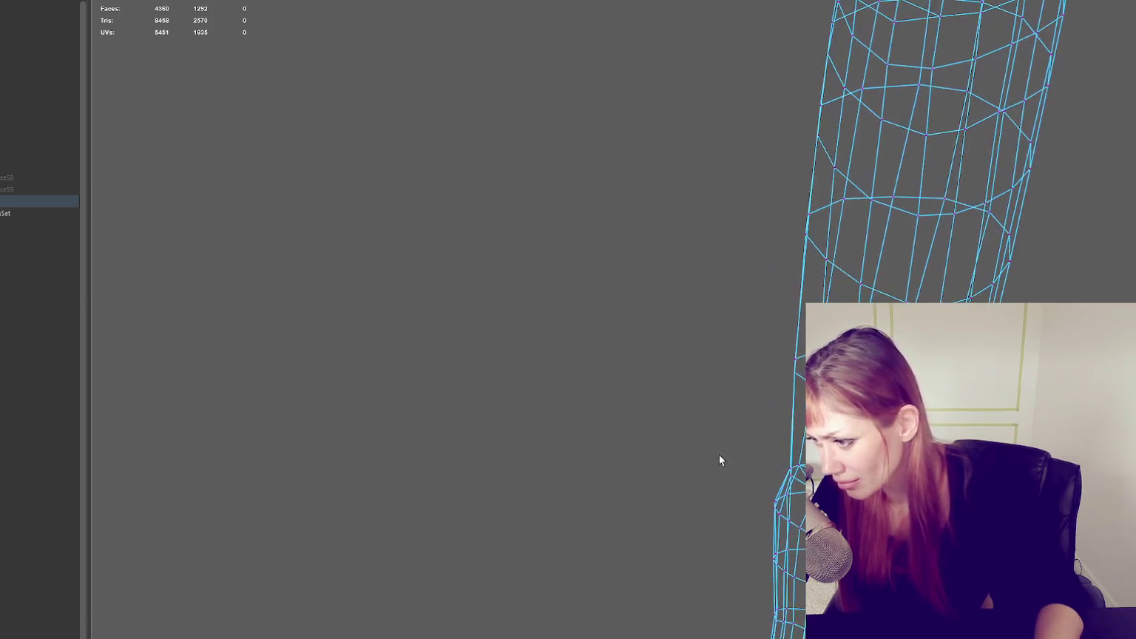
mouse_move(556, 436)
alt+mouse_down()
mouse_move(664, 380)
mouse_move(673, 414)
alt+mouse_up()
mouse_move(756, 438)
mouse_down()
mouse_move(786, 417)
mouse_move(814, 421)
mouse_up()
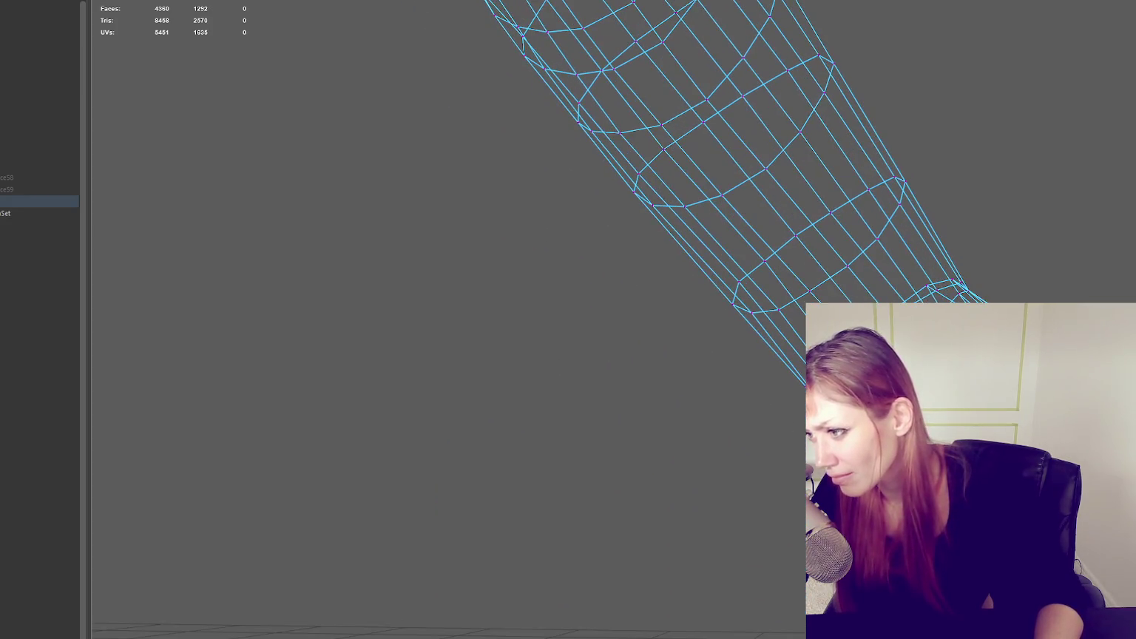
mouse_move(929, 285)
alt+mouse_down()
mouse_move(906, 302)
mouse_move(934, 305)
mouse_move(917, 317)
mouse_move(923, 262)
mouse_move(1007, 286)
alt+mouse_up()
key(5)
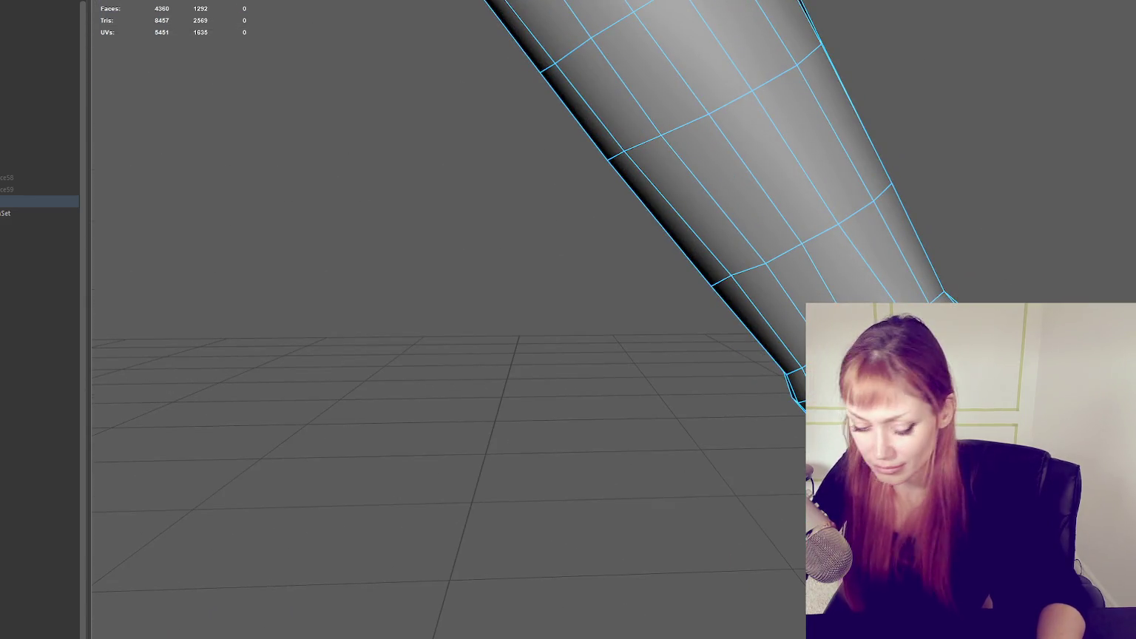
Step: Delete the selected upper-arm edge, inspect the result, and revert the deletion
key(Delete)
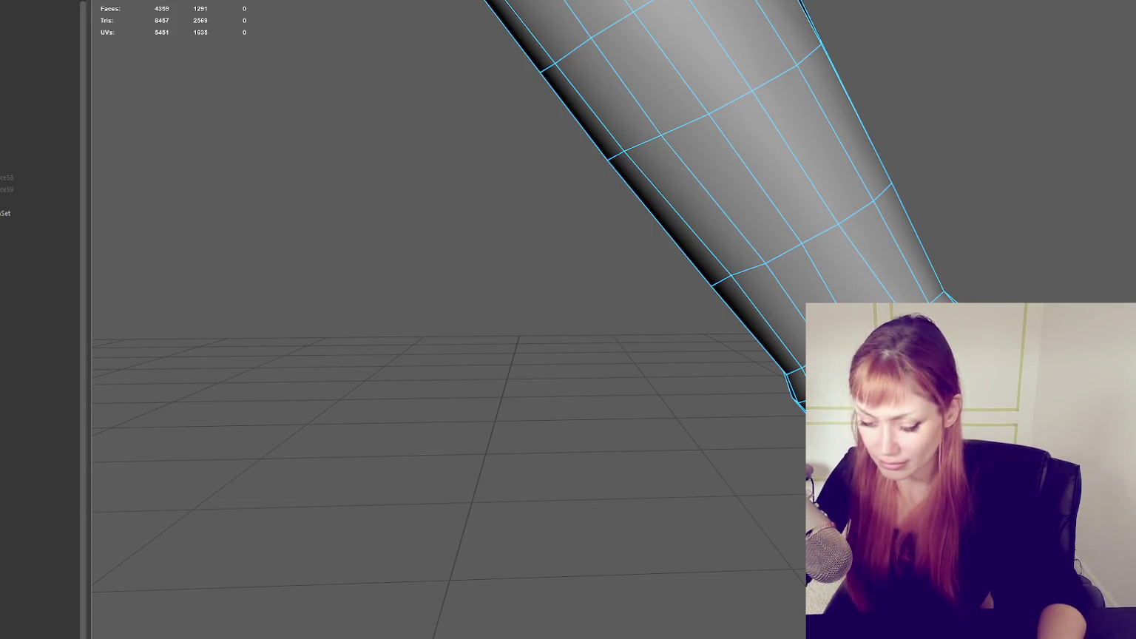
alt+drag(518, 311, 544, 258)
right_click(990, 292)
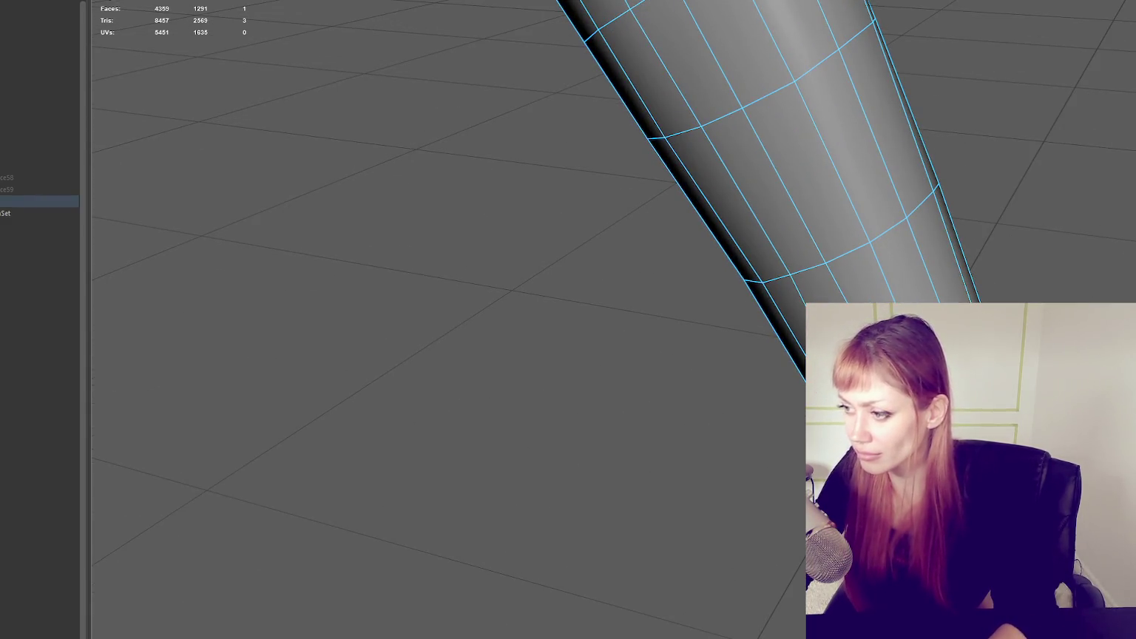
alt+drag(1035, 281, 1081, 229)
right_drag(1081, 230, 1036, 195)
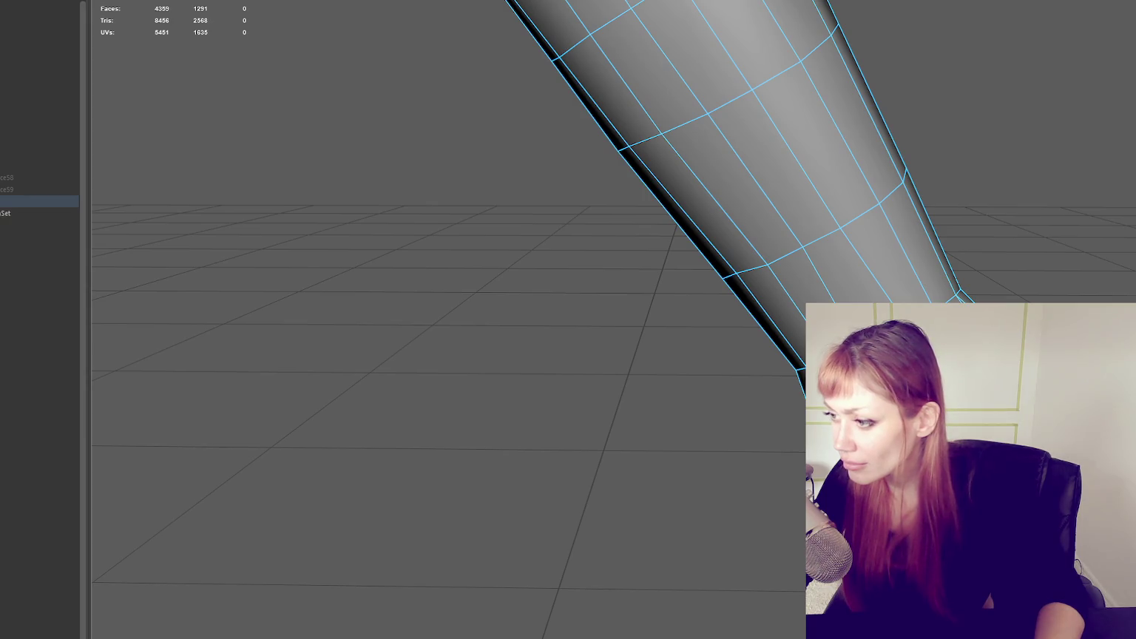
alt+drag(924, 244, 976, 250)
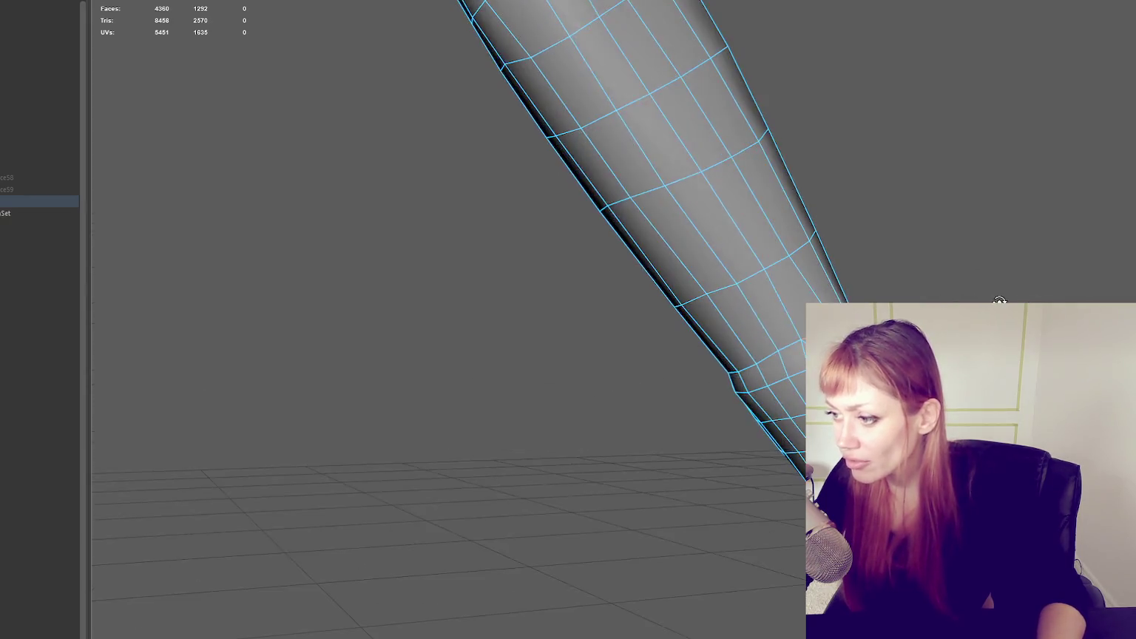
Step: Select an upper-arm vertex, return to object mode, and zoom out to the full bust
click(803, 345)
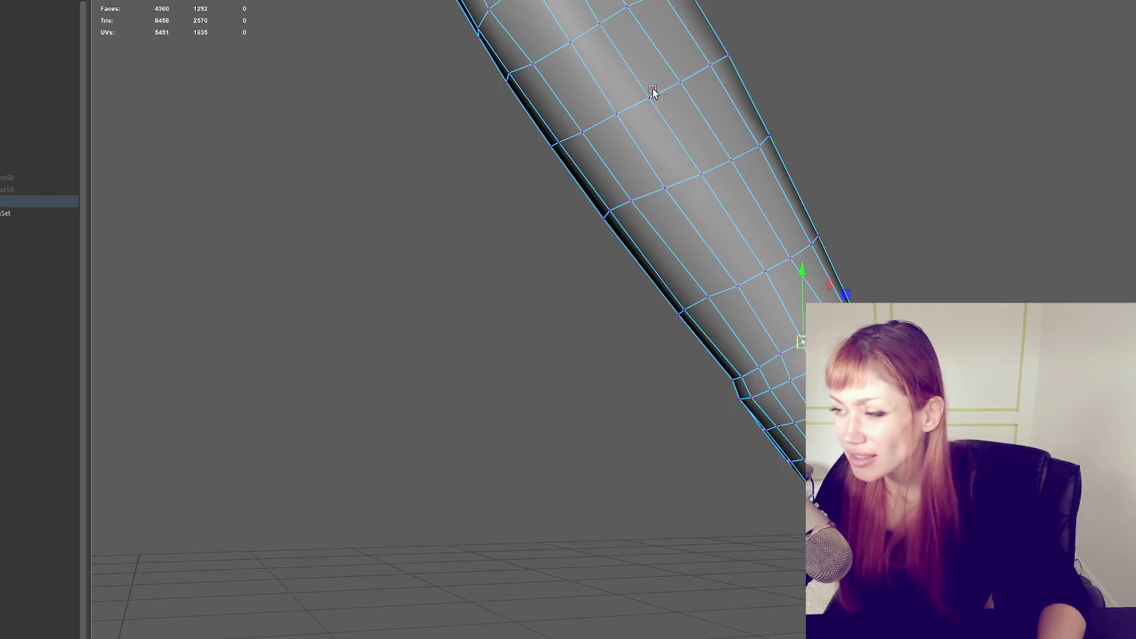
scroll(921, 137, down, 5)
mouse_move(811, 165)
alt+mouse_down()
mouse_move(970, 164)
mouse_move(609, 194)
mouse_move(662, 188)
mouse_move(743, 152)
alt+mouse_up()
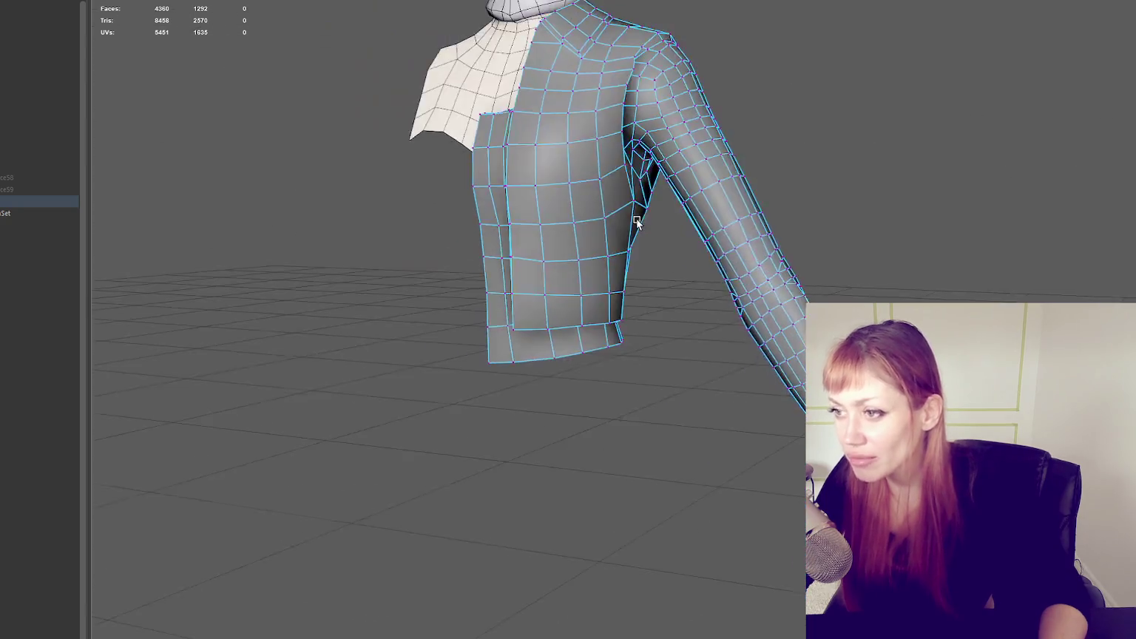
key(F8)
click(824, 102)
scroll(745, 157, down, 5)
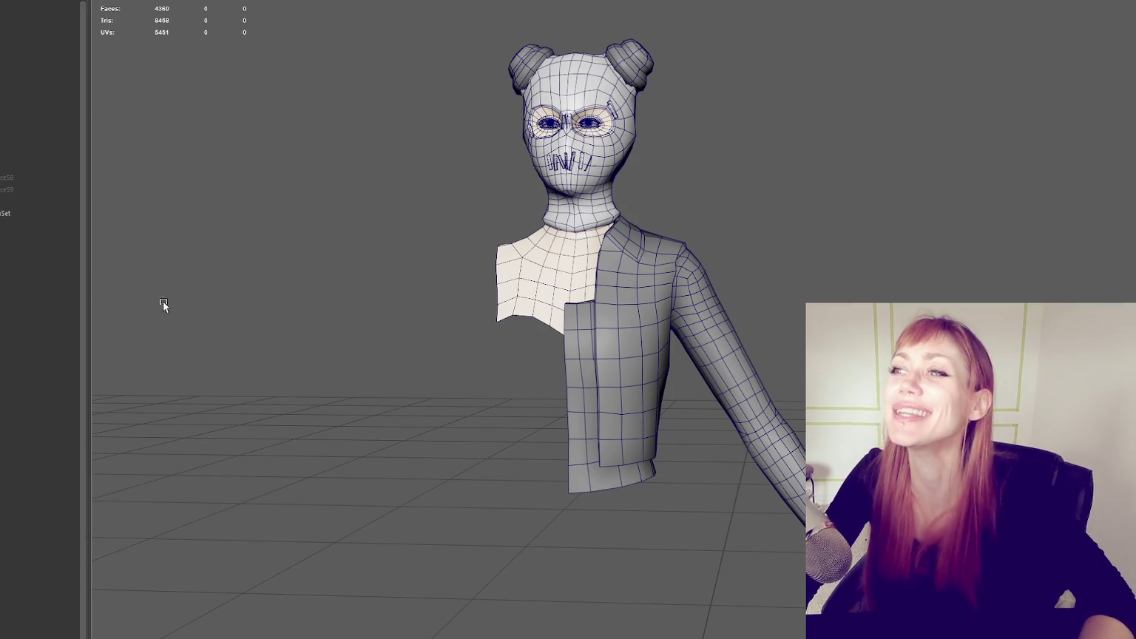
Step: Zoom in on the forearm and select the high-poly sculpt in the Outliner, showing 462282 faces
scroll(517, 325, up, 3)
scroll(687, 342, up, 3)
scroll(775, 434, up, 3)
mouse_move(774, 433)
alt+mouse_down()
mouse_move(674, 439)
mouse_move(692, 439)
mouse_move(598, 417)
mouse_move(591, 392)
alt+mouse_up()
scroll(683, 425, up, 2)
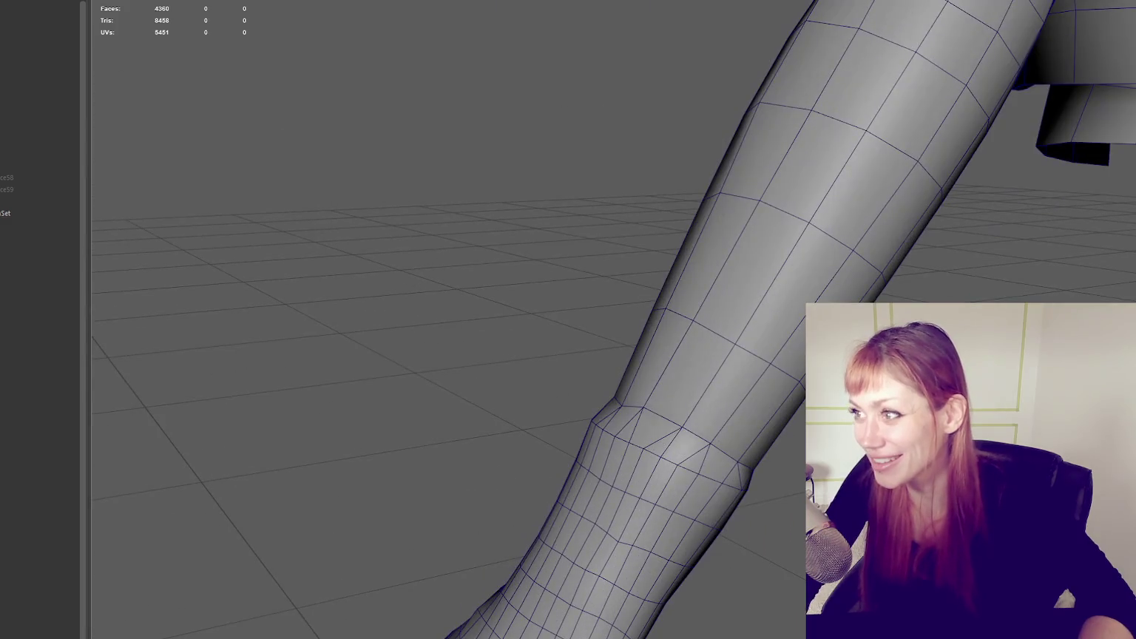
click(649, 407)
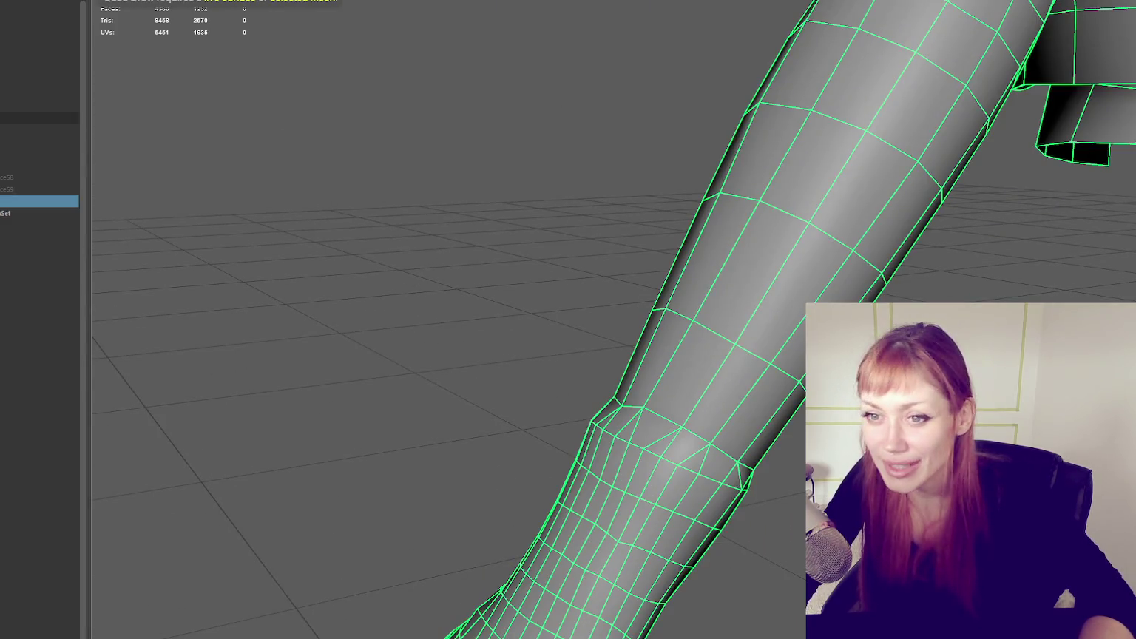
click(27, 144)
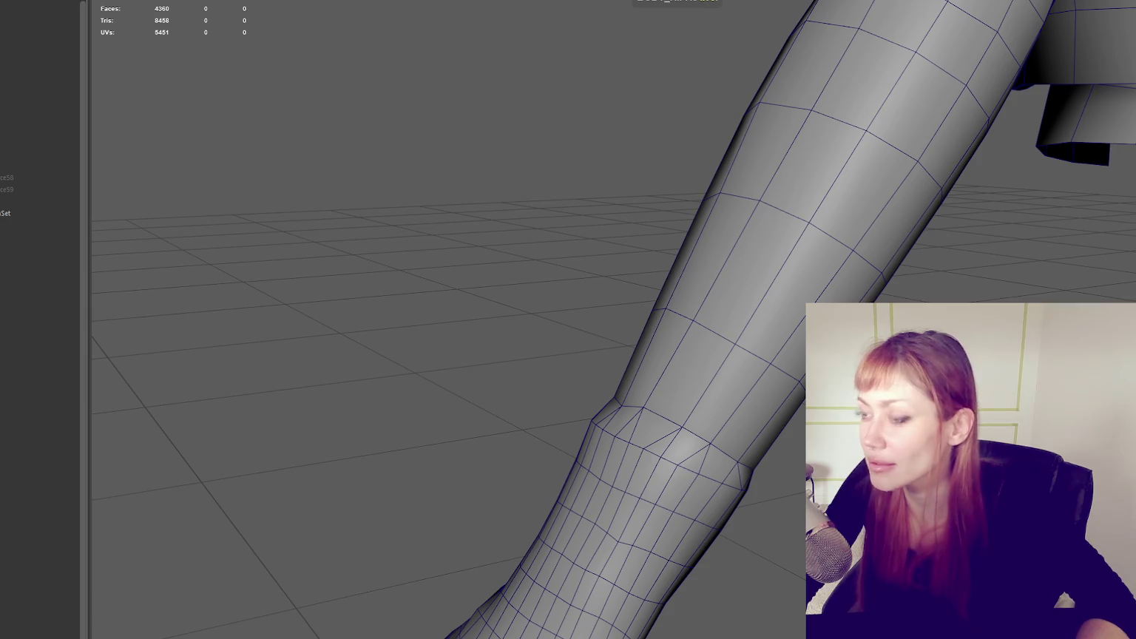
click(4, 107)
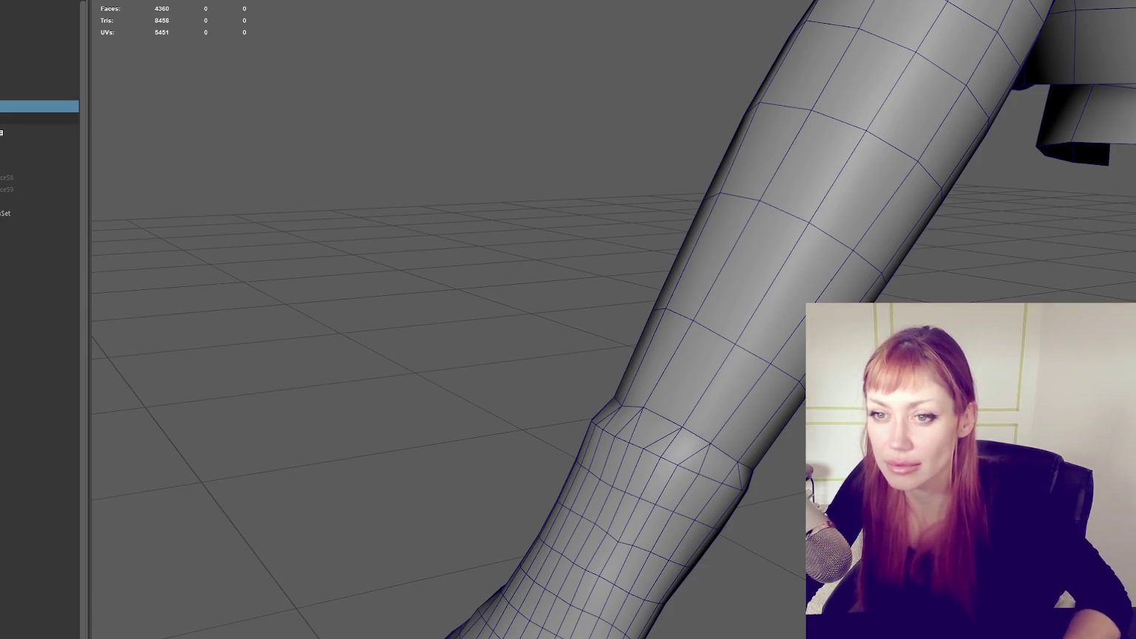
click(8, 141)
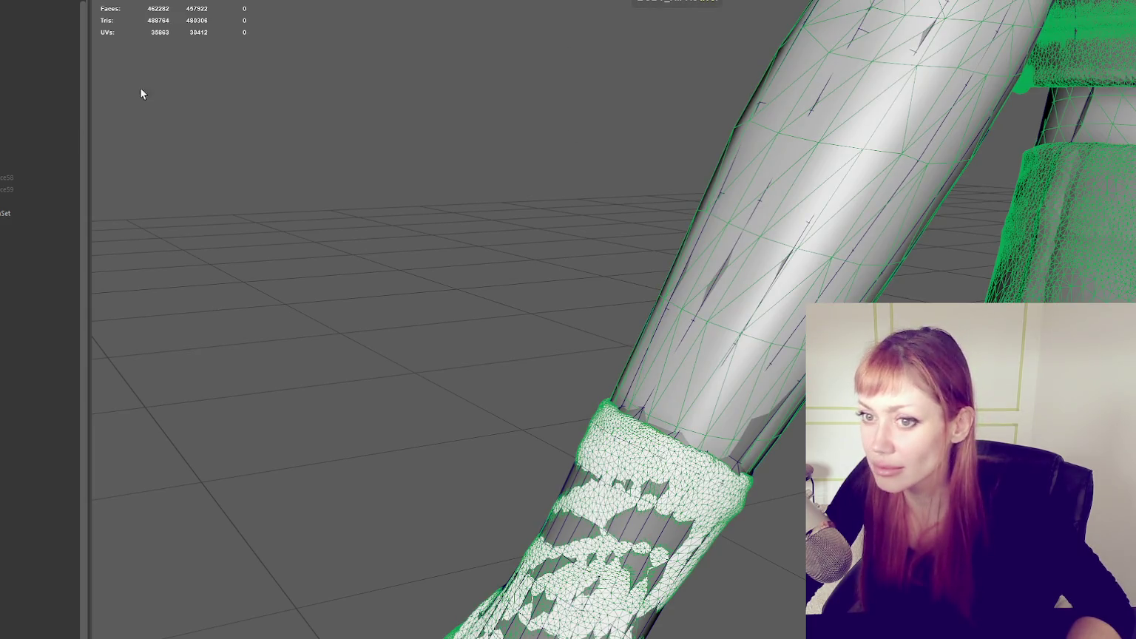
Step: Hide the high-poly sculpt and put the retopology leg into vertex mode
click(15, 142)
key(ctrl+h)
click(699, 403)
right_drag(536, 214, 449, 195)
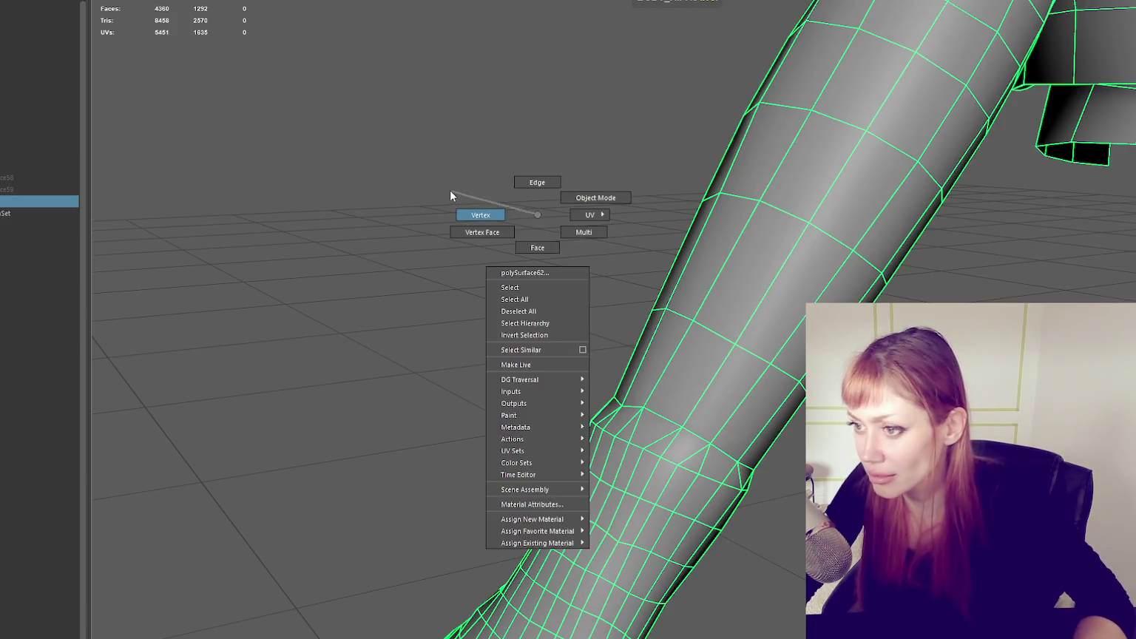
key(4)
click(645, 413)
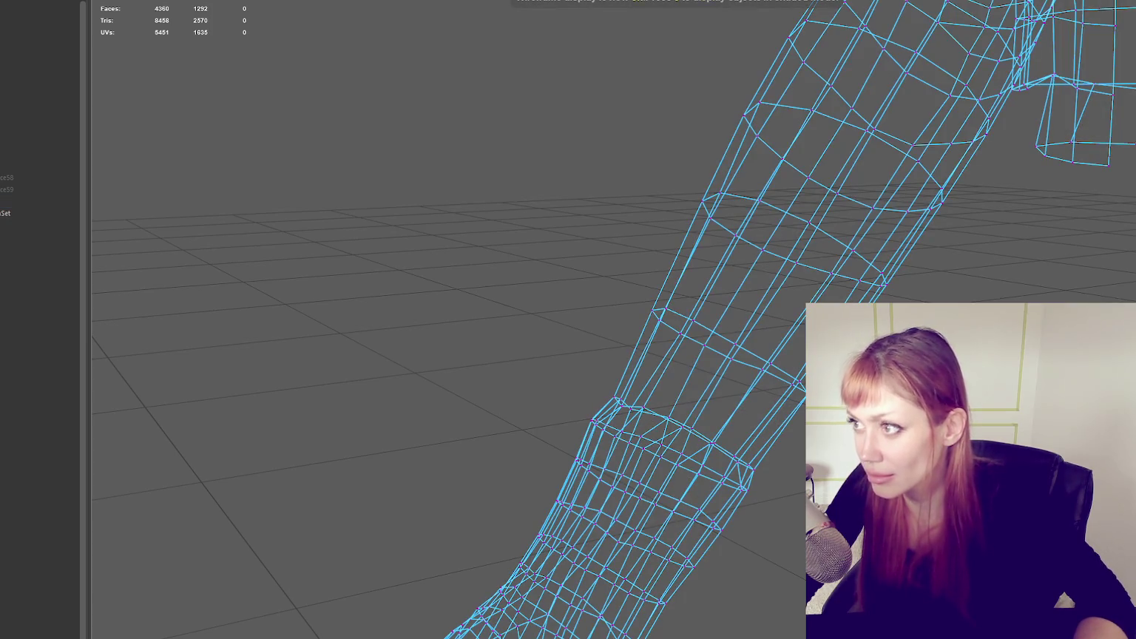
key(5)
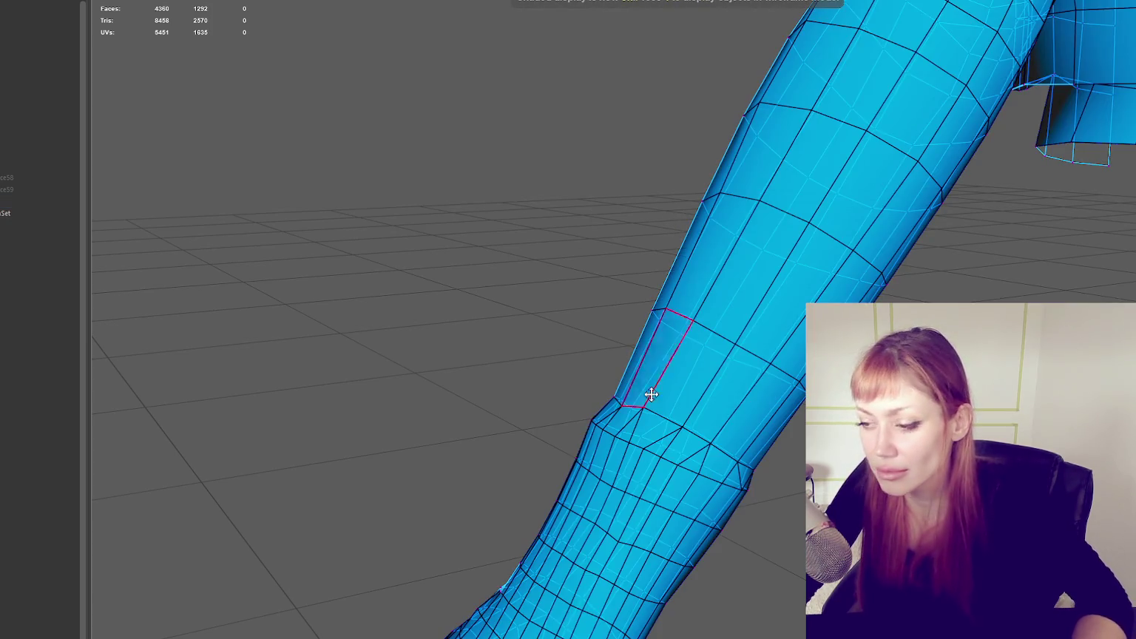
click(16, 144)
alt+middle_drag(740, 329, 673, 281)
Step: Pull one cuff-loop vertex down to follow the sculpted cuff, checking it from several angles
drag(672, 281, 664, 293)
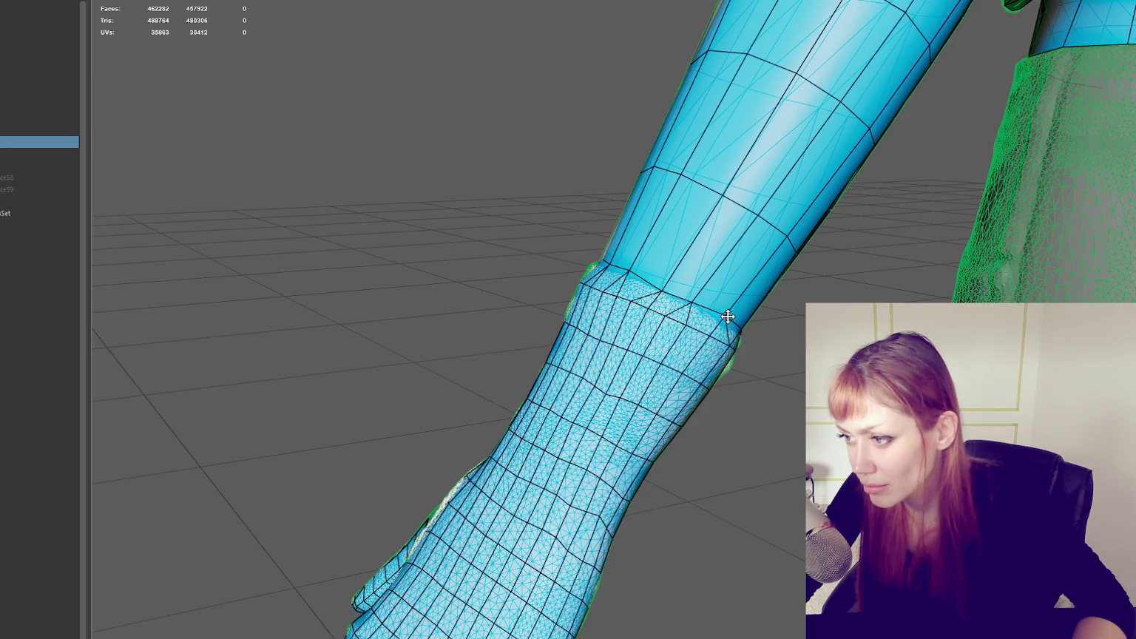
alt+drag(625, 276, 760, 272)
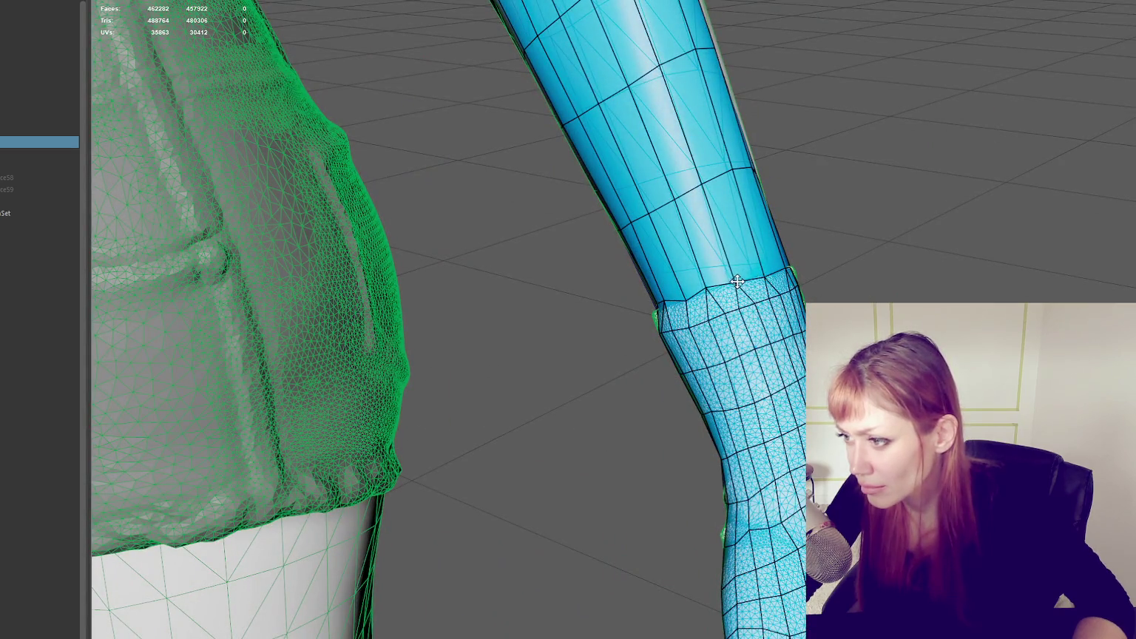
alt+drag(707, 289, 756, 271)
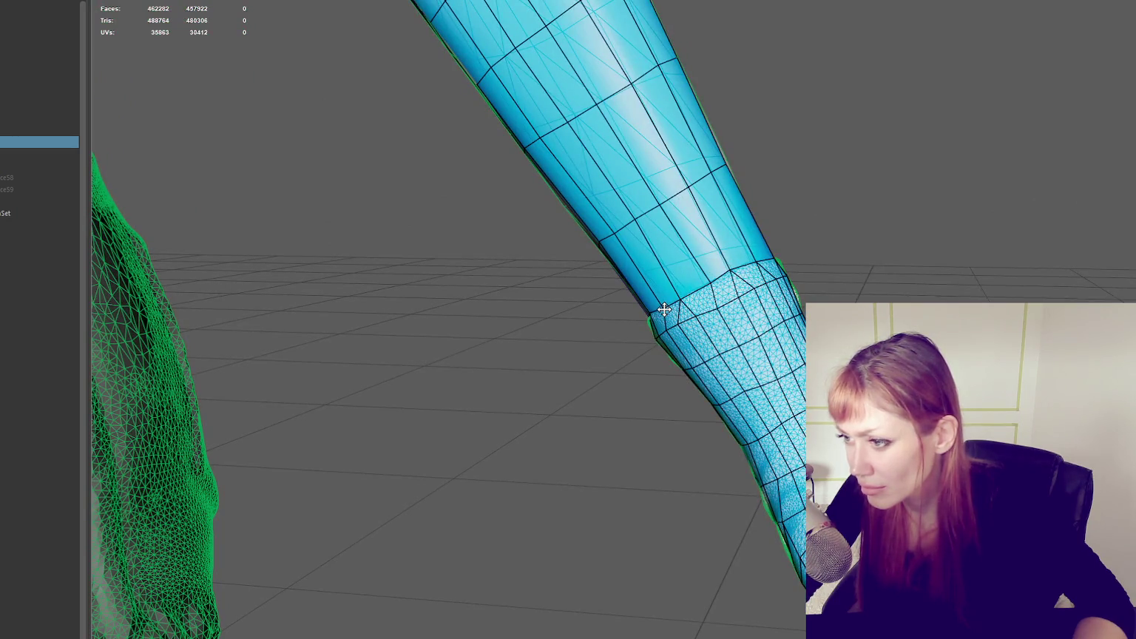
alt+drag(794, 291, 572, 279)
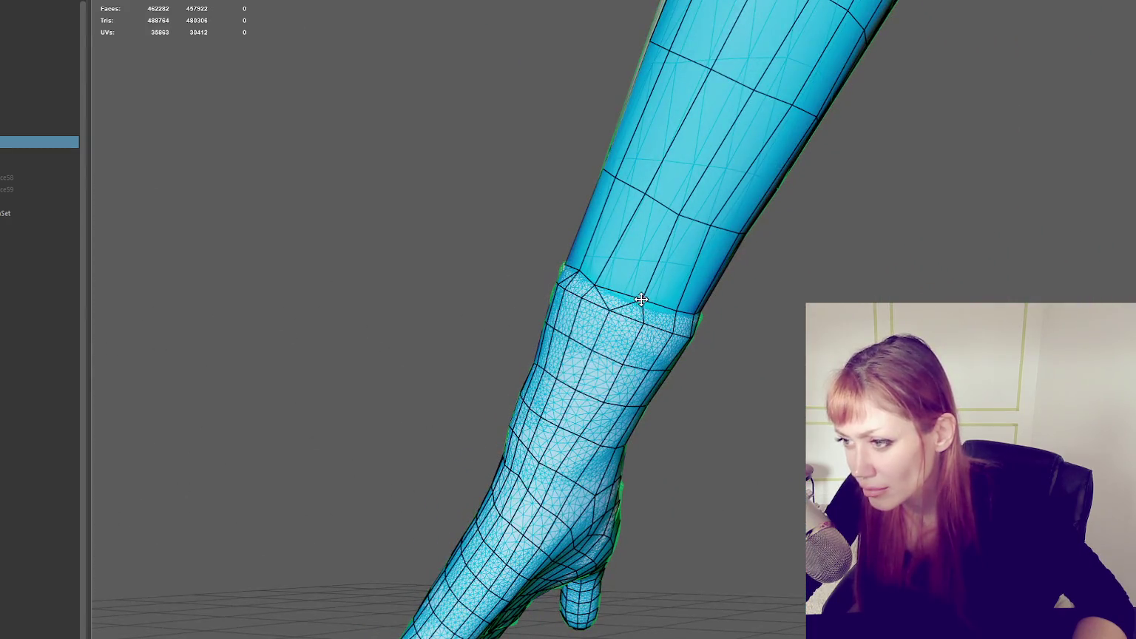
alt+drag(743, 298, 677, 283)
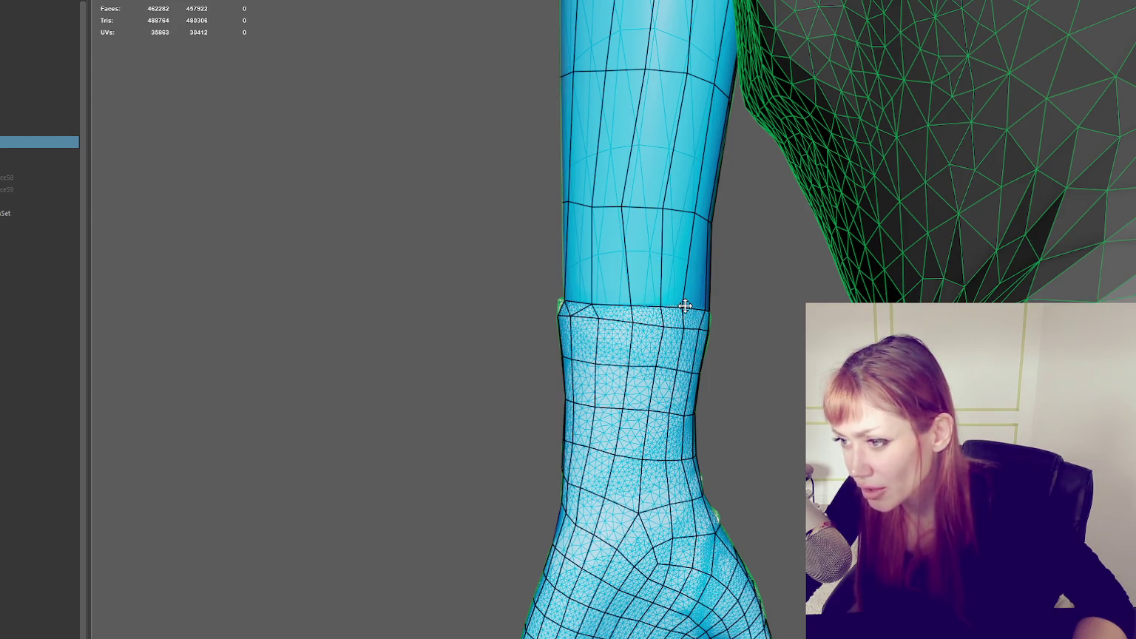
alt+drag(640, 305, 562, 295)
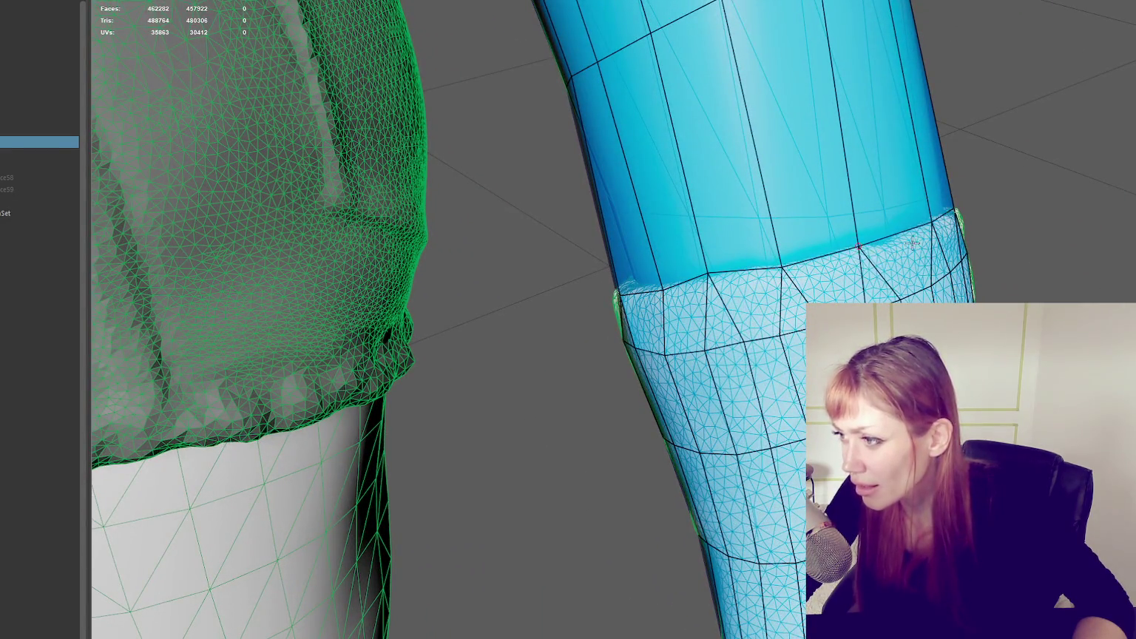
alt+drag(913, 242, 806, 203)
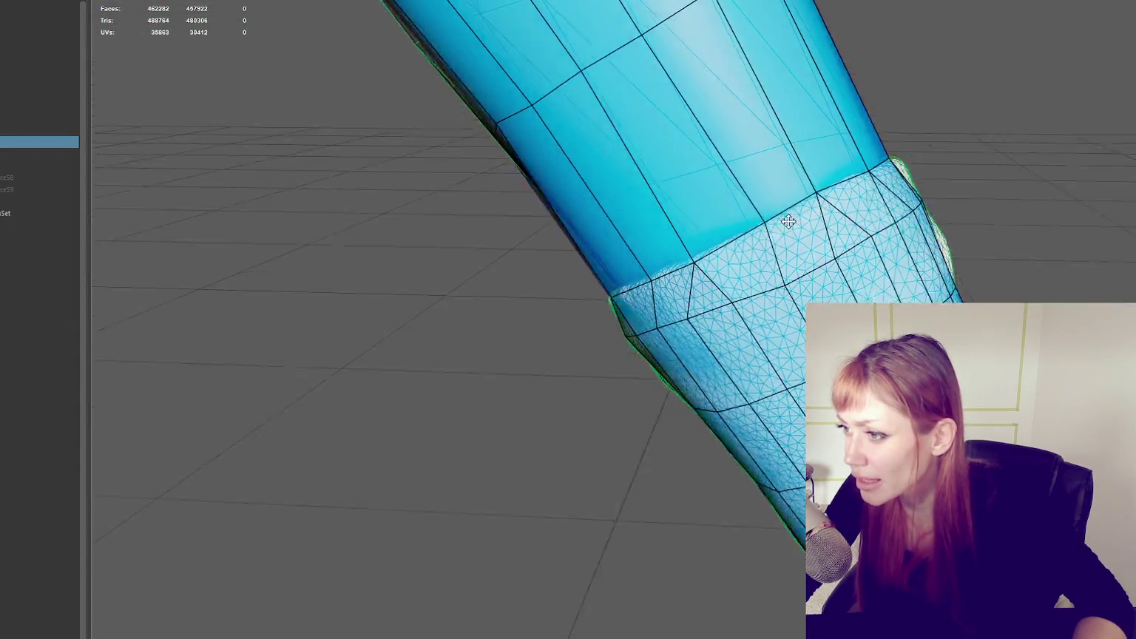
alt+drag(754, 223, 746, 228)
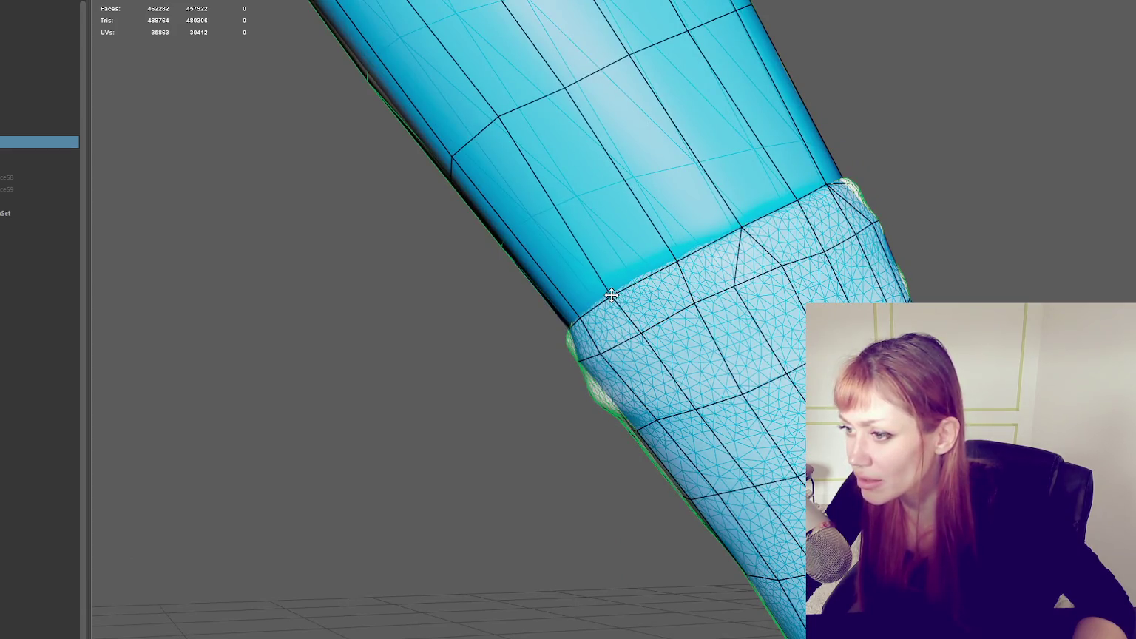
alt+drag(612, 294, 663, 303)
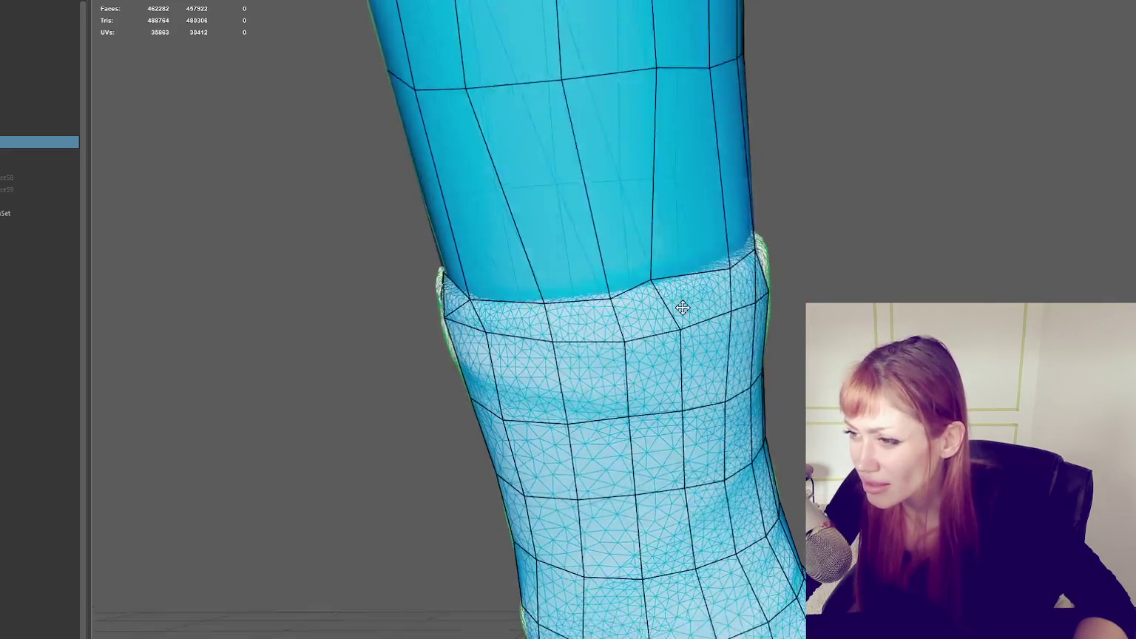
Step: Raise the first cuff-loop vertices up onto the sculpted seam
click(616, 324)
mouse_move(548, 328)
alt+mouse_down()
mouse_move(513, 355)
mouse_move(560, 342)
mouse_move(446, 290)
mouse_move(499, 307)
mouse_move(608, 304)
mouse_move(695, 188)
mouse_move(738, 230)
mouse_move(476, 360)
mouse_move(465, 284)
mouse_move(414, 219)
mouse_move(568, 269)
mouse_move(788, 282)
mouse_move(708, 256)
mouse_move(690, 276)
mouse_move(770, 264)
alt+mouse_up()
scroll(568, 270, up, 3)
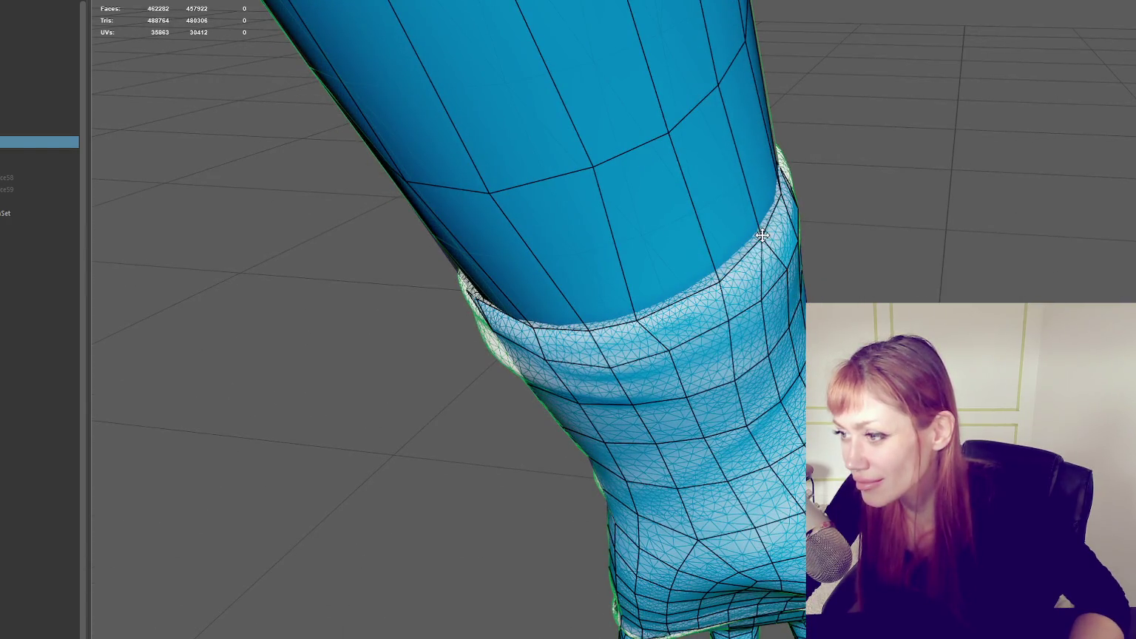
mouse_move(730, 321)
mouse_down()
mouse_move(722, 295)
mouse_move(758, 275)
mouse_move(760, 255)
mouse_up()
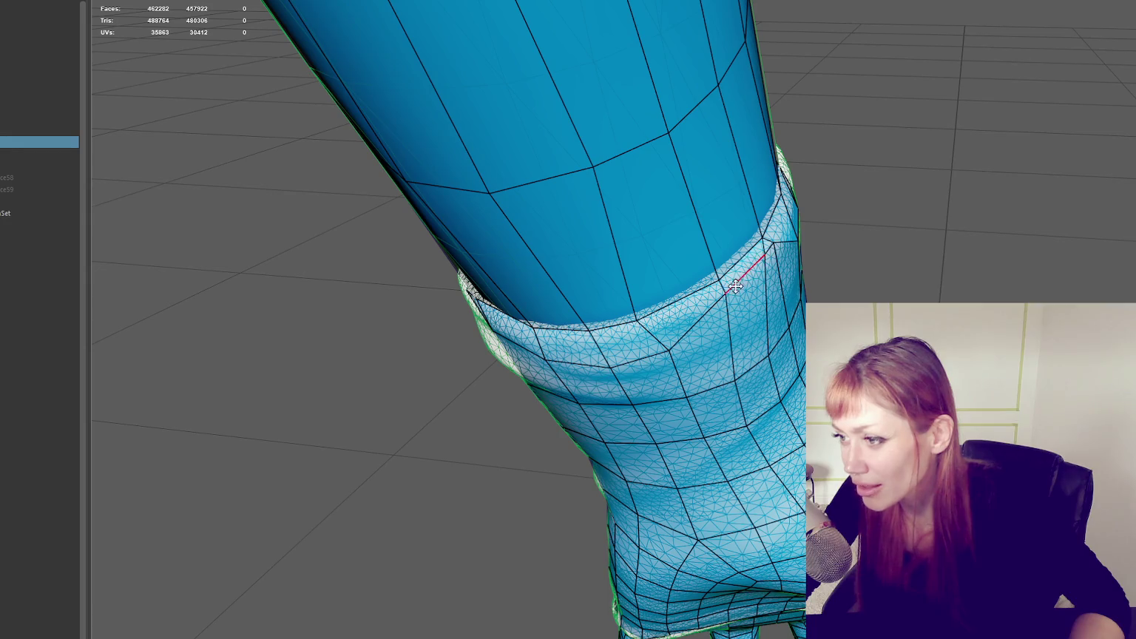
drag(664, 349, 638, 318)
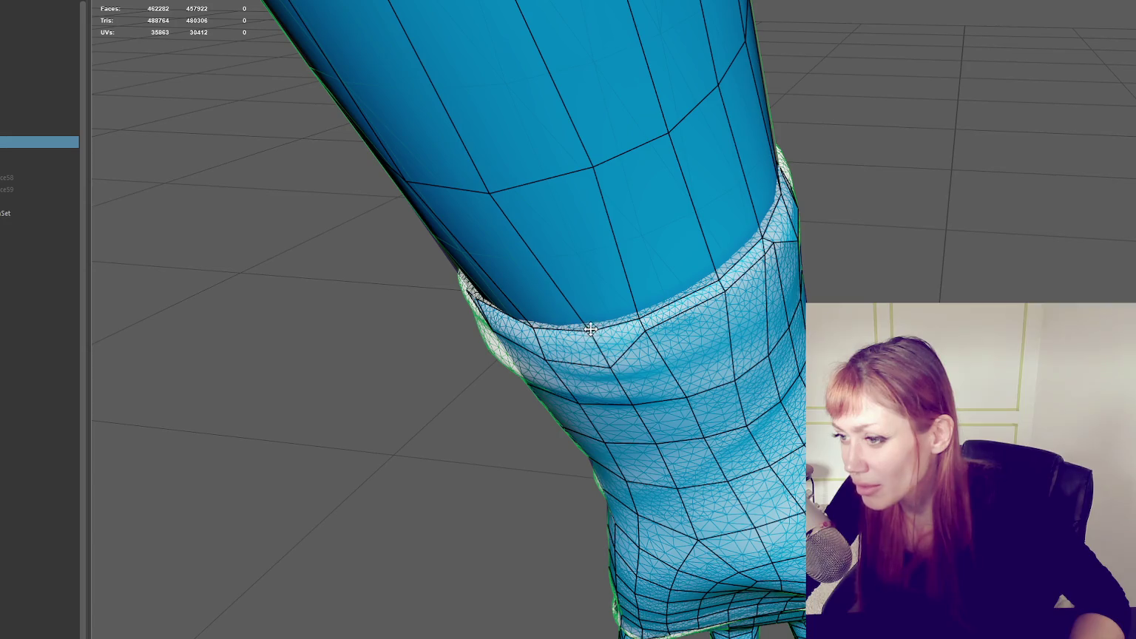
drag(612, 367, 575, 312)
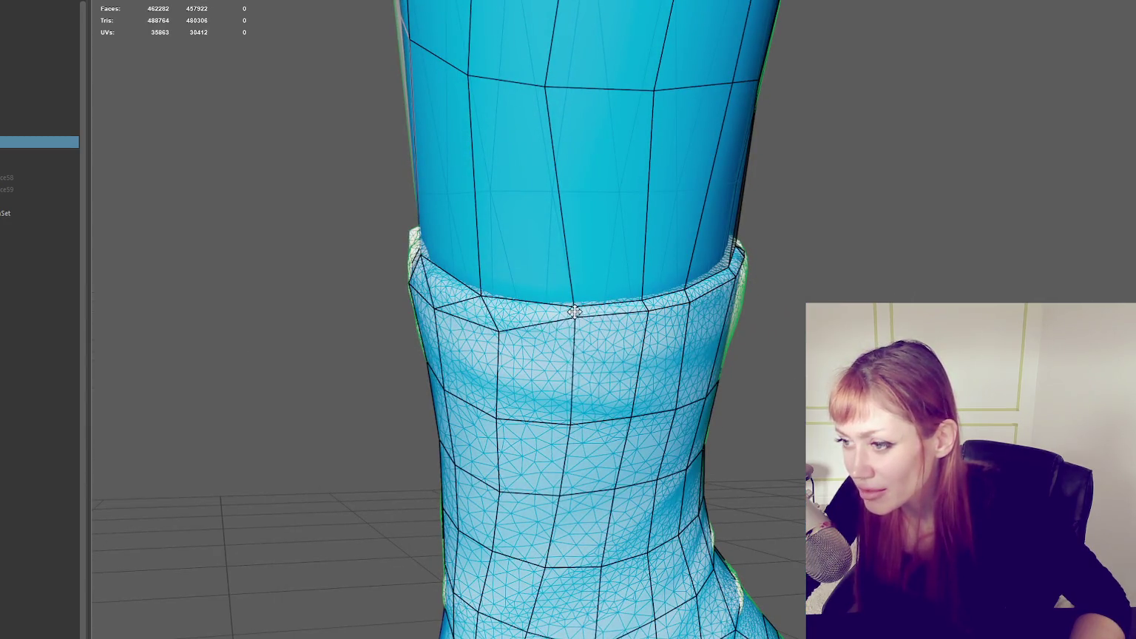
mouse_move(575, 312)
alt+mouse_down()
mouse_move(529, 327)
mouse_move(504, 286)
mouse_move(448, 285)
mouse_move(521, 330)
mouse_move(545, 302)
mouse_move(566, 299)
alt+mouse_up()
mouse_move(471, 295)
mouse_down()
mouse_move(503, 267)
mouse_move(428, 240)
mouse_up()
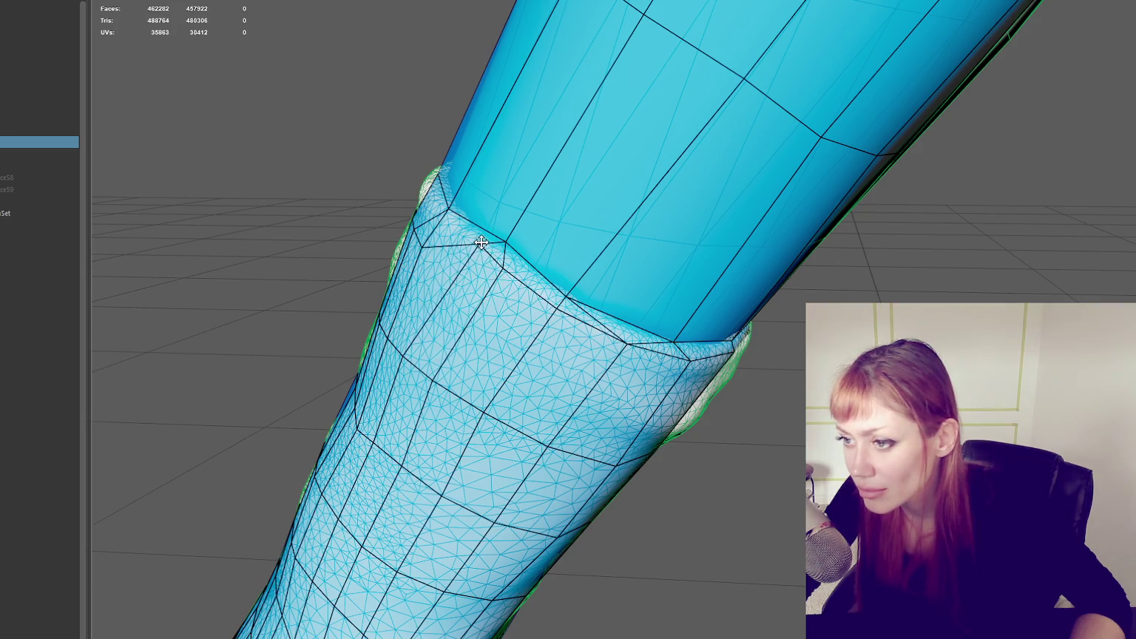
Step: Move the remaining cuff vertices onto the seam, checking the smooth preview with 3 and 1
drag(484, 243, 741, 299)
drag(609, 353, 639, 323)
drag(565, 328, 616, 310)
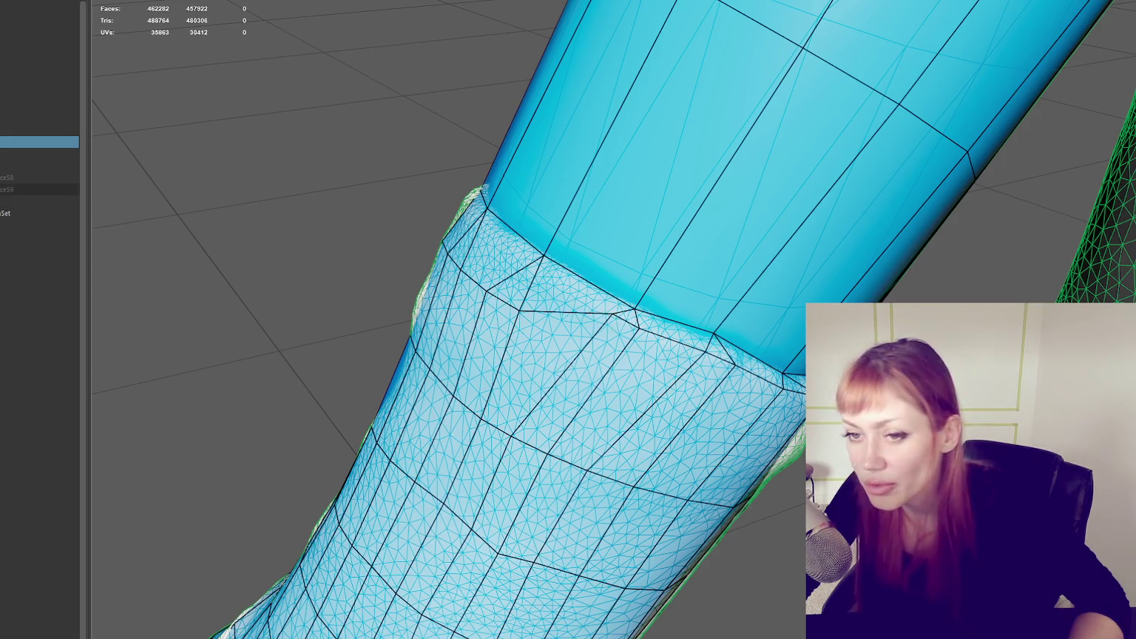
key(3)
key(1)
mouse_move(519, 313)
mouse_down()
mouse_move(542, 269)
mouse_move(517, 259)
mouse_move(795, 386)
mouse_up()
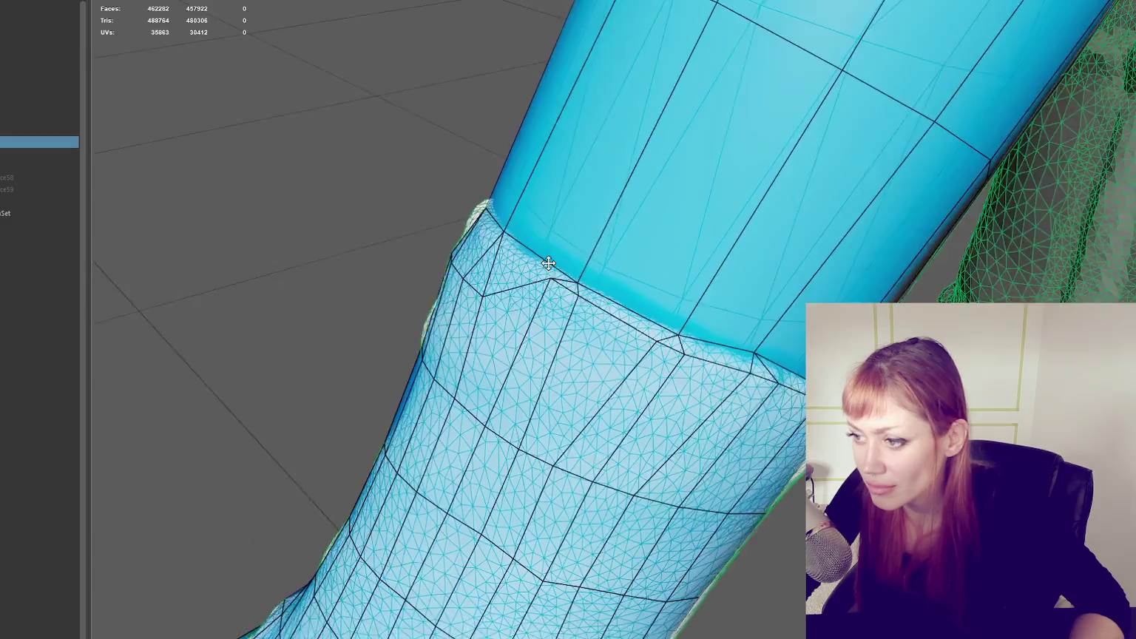
mouse_move(735, 355)
alt+mouse_down()
mouse_move(743, 410)
mouse_move(736, 361)
alt+mouse_up()
mouse_move(691, 412)
mouse_down()
mouse_move(707, 355)
mouse_move(790, 353)
mouse_move(710, 281)
mouse_up()
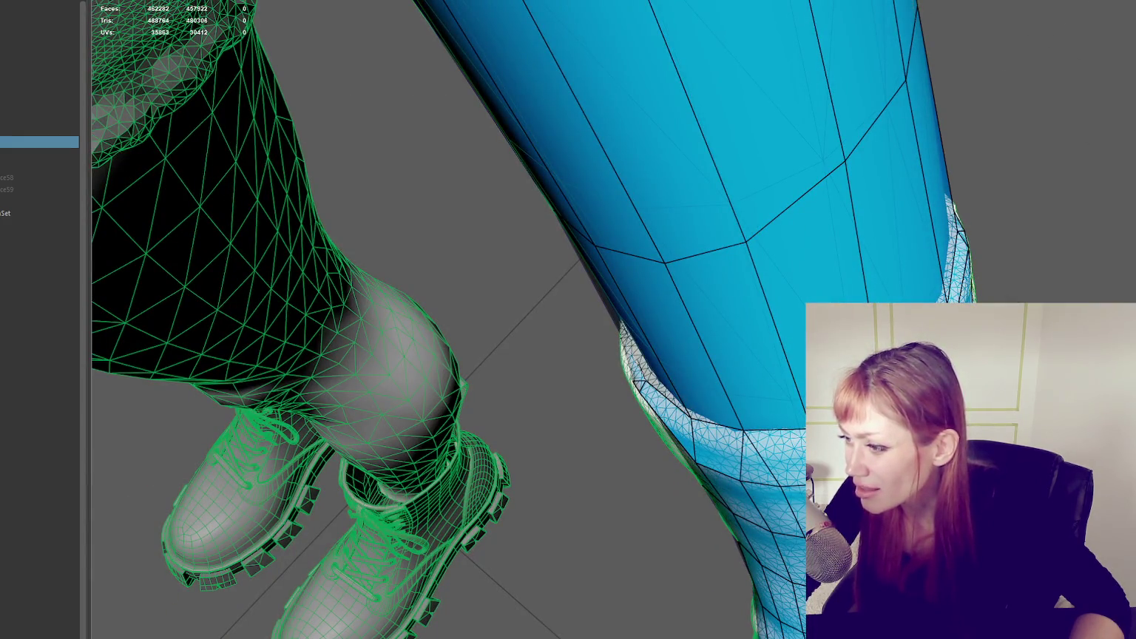
Step: Cut a new edge across the cuff from one junction to another
mouse_move(956, 229)
alt+mouse_down()
mouse_move(860, 216)
mouse_move(845, 283)
alt+mouse_up()
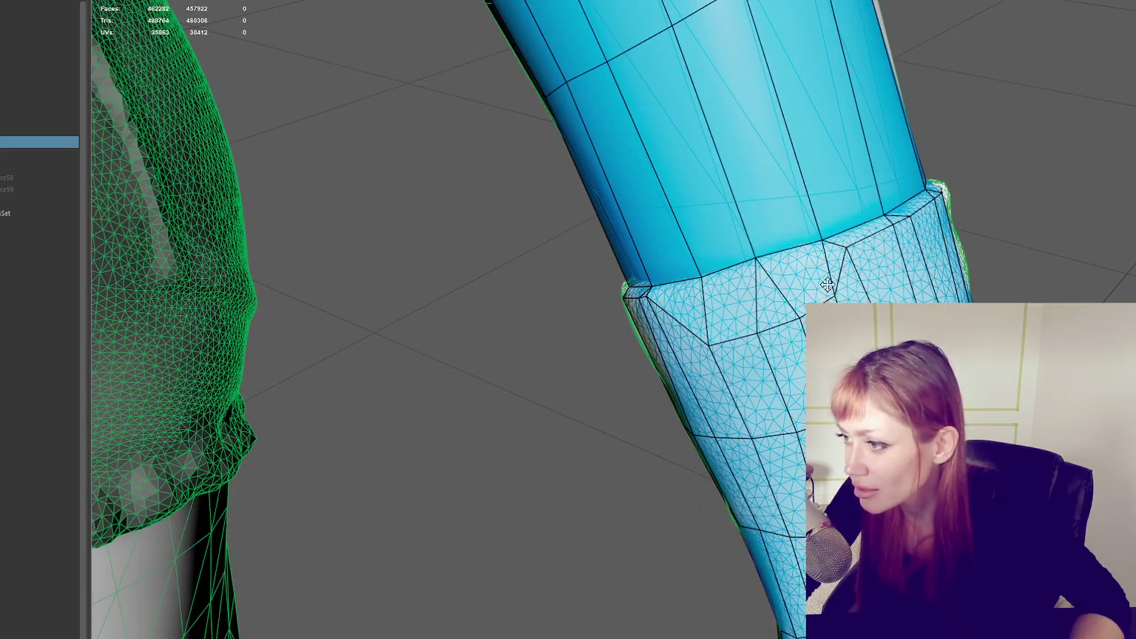
click(783, 267)
click(708, 344)
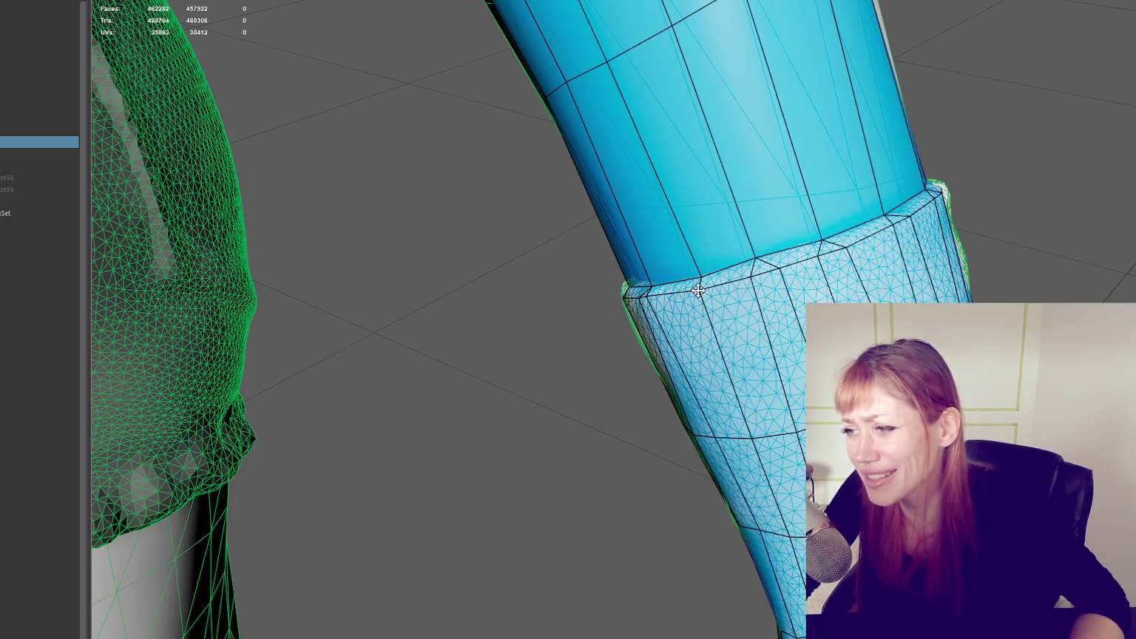
Step: Orbit around the fitted cuff from several angles, then pull back to see the whole arm
alt+drag(698, 292, 754, 249)
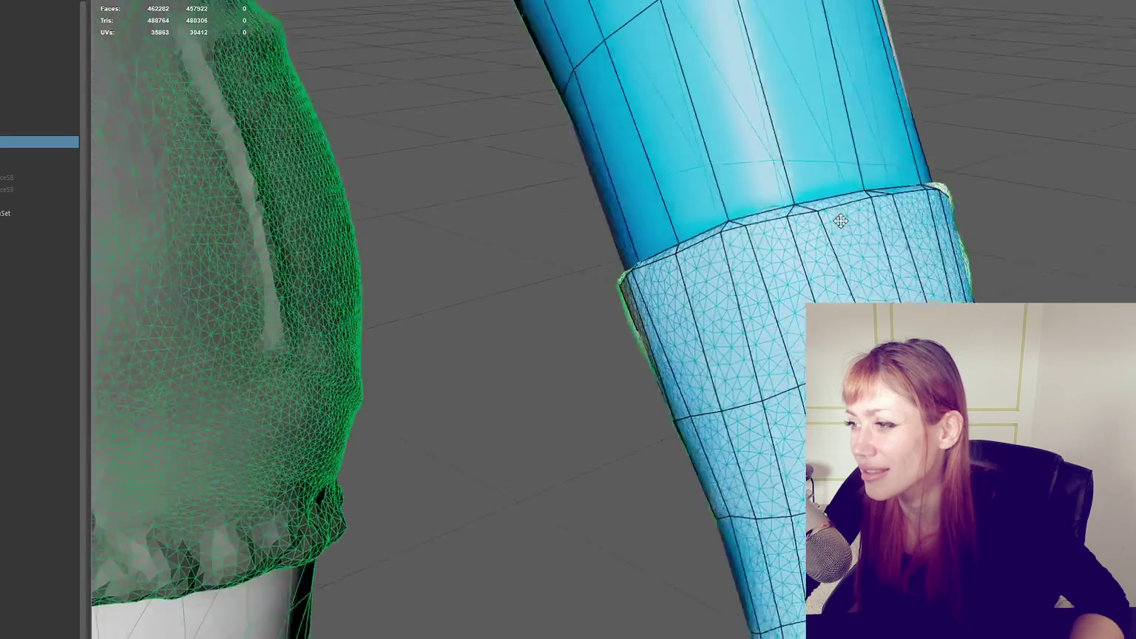
alt+drag(797, 210, 800, 223)
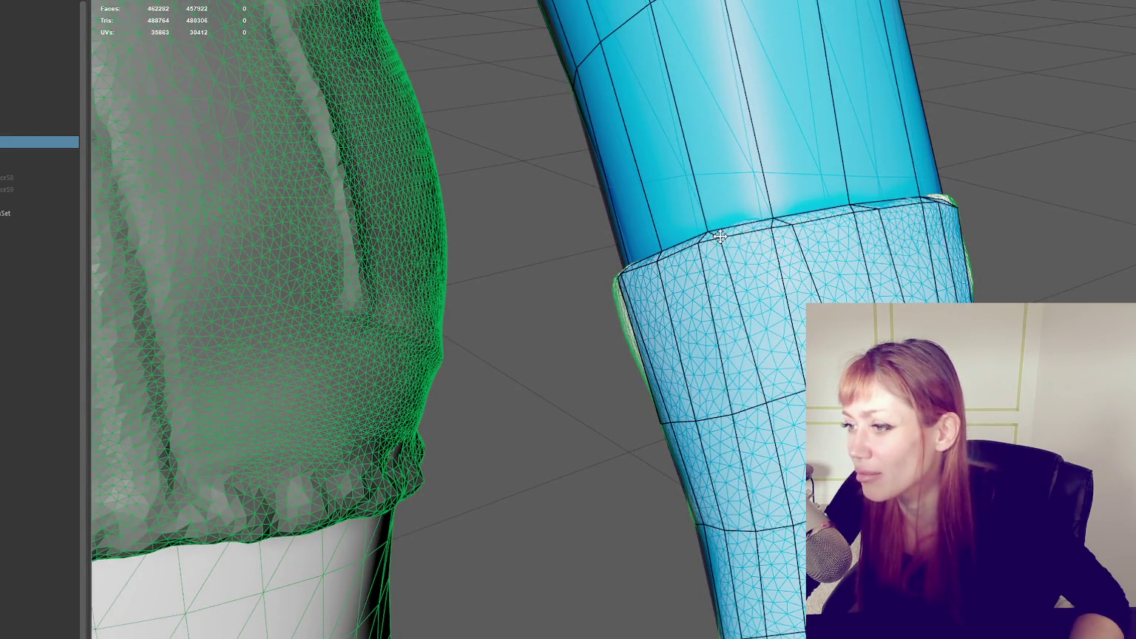
mouse_move(655, 260)
alt+mouse_down()
mouse_move(735, 248)
mouse_move(862, 261)
mouse_move(699, 269)
mouse_move(814, 264)
mouse_move(721, 221)
alt+mouse_up()
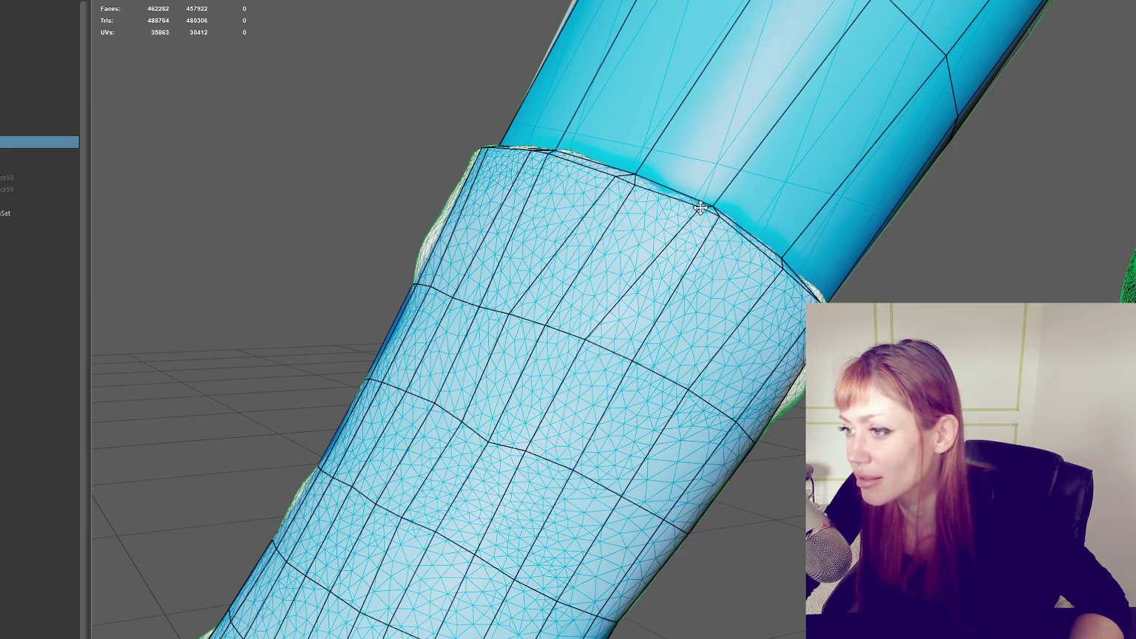
alt+drag(722, 221, 533, 189)
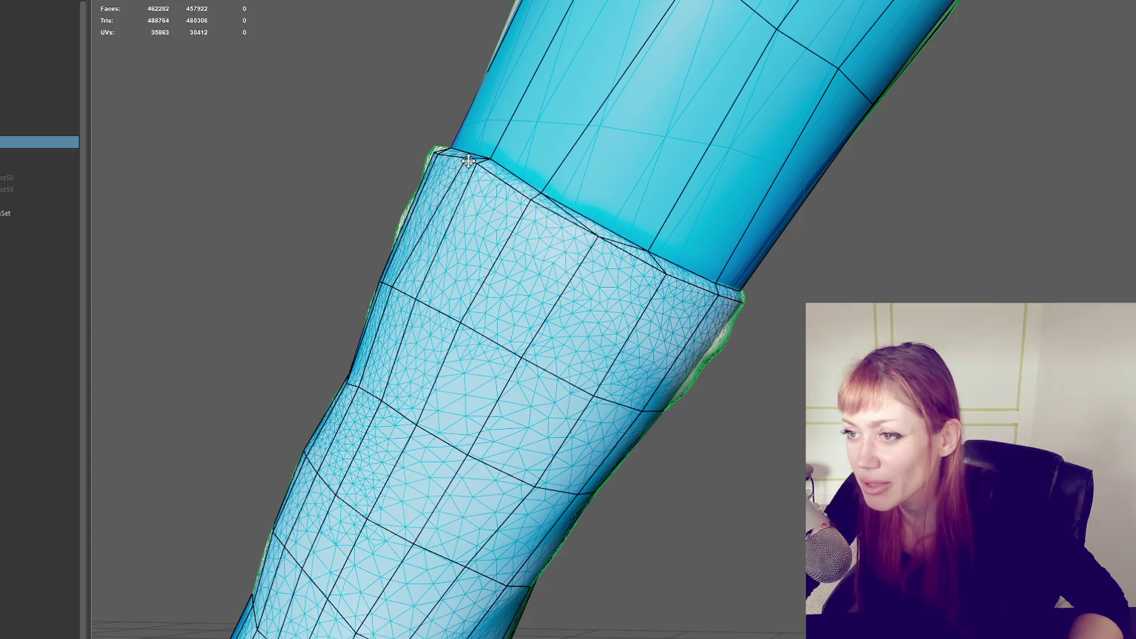
mouse_move(516, 189)
alt+mouse_down()
mouse_move(493, 189)
mouse_move(554, 307)
alt+mouse_up()
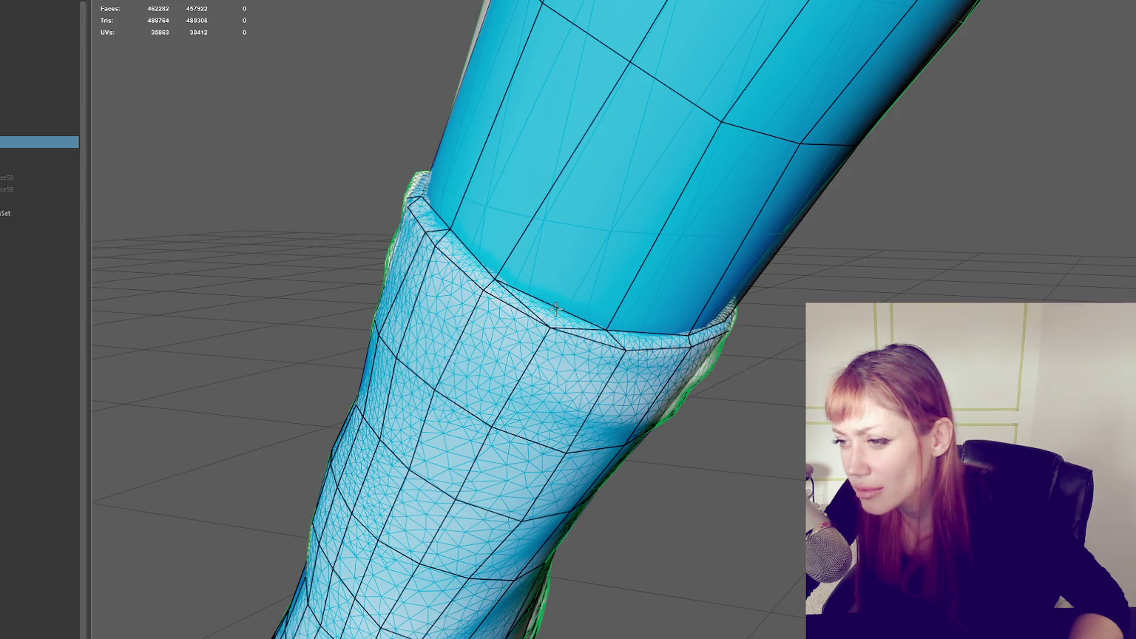
alt+drag(578, 306, 667, 287)
scroll(715, 356, down, 3)
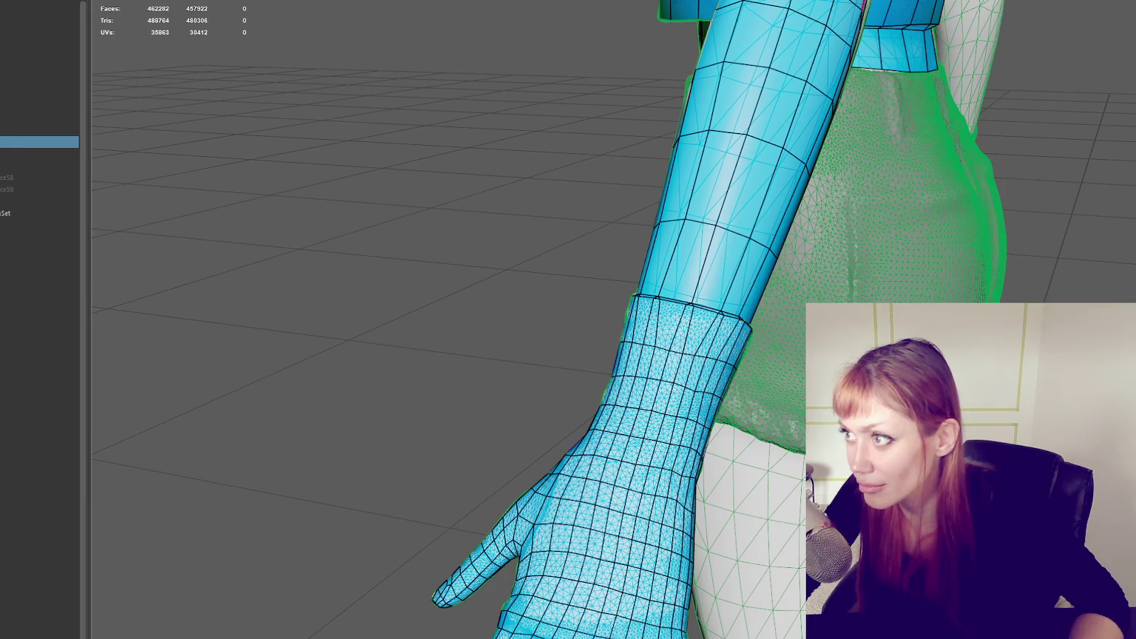
key(F10)
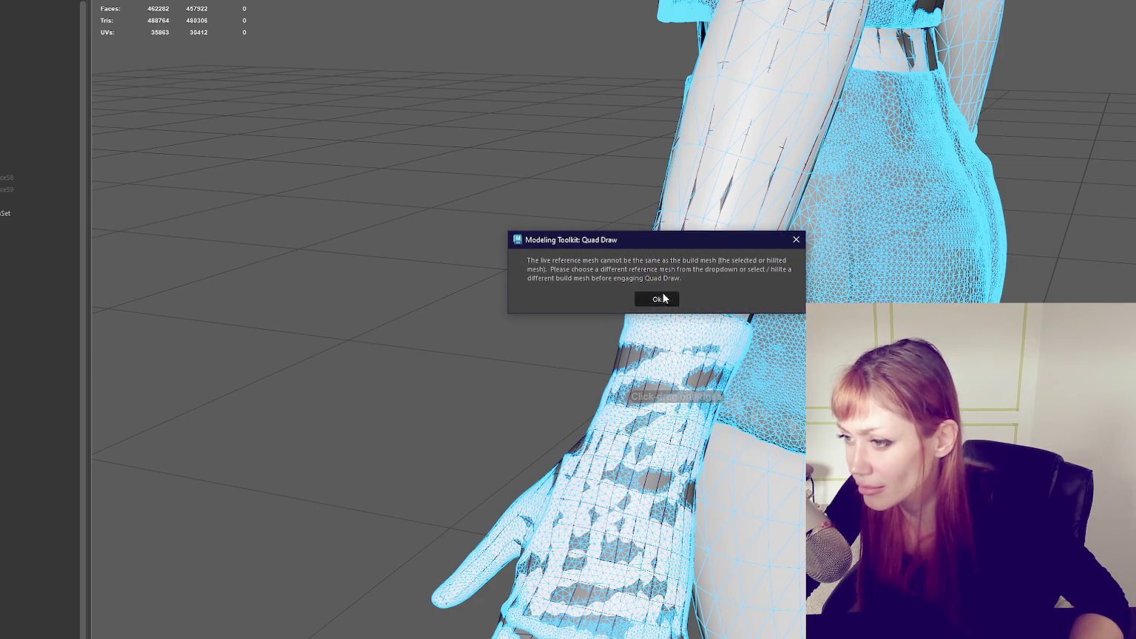
click(654, 296)
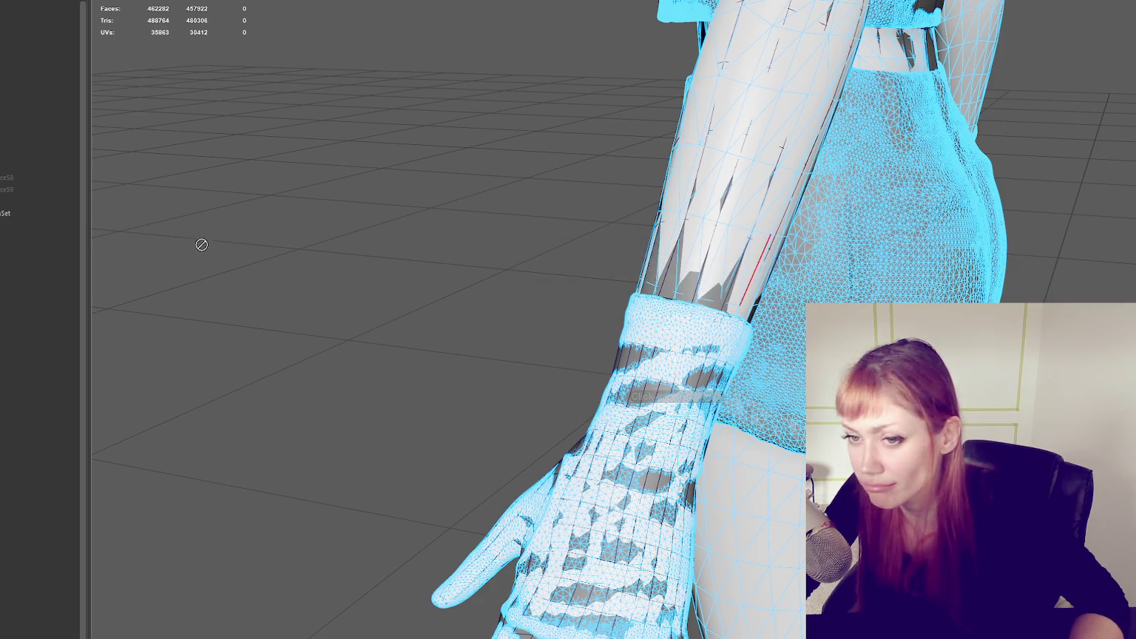
click(19, 165)
click(24, 213)
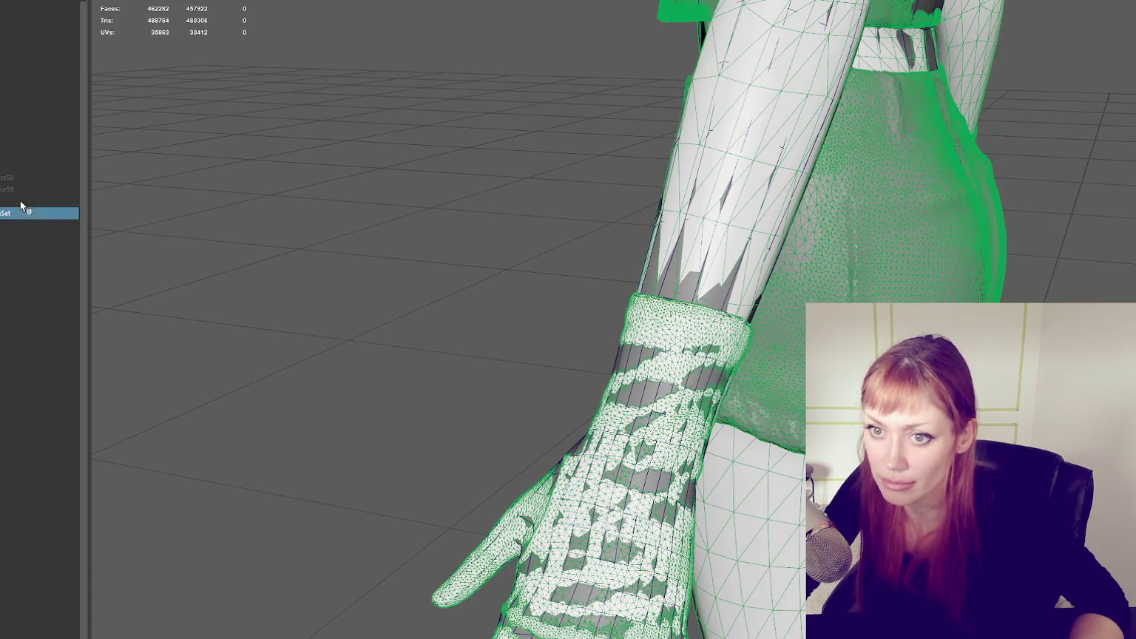
right_drag(332, 196, 376, 167)
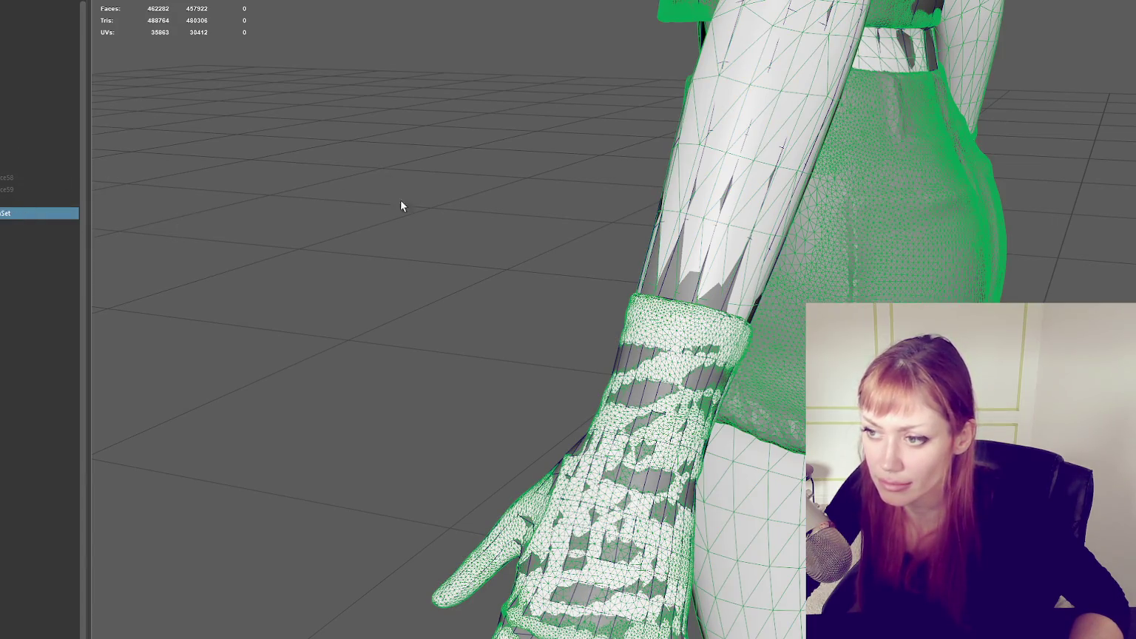
right_drag(471, 238, 471, 241)
click(471, 271)
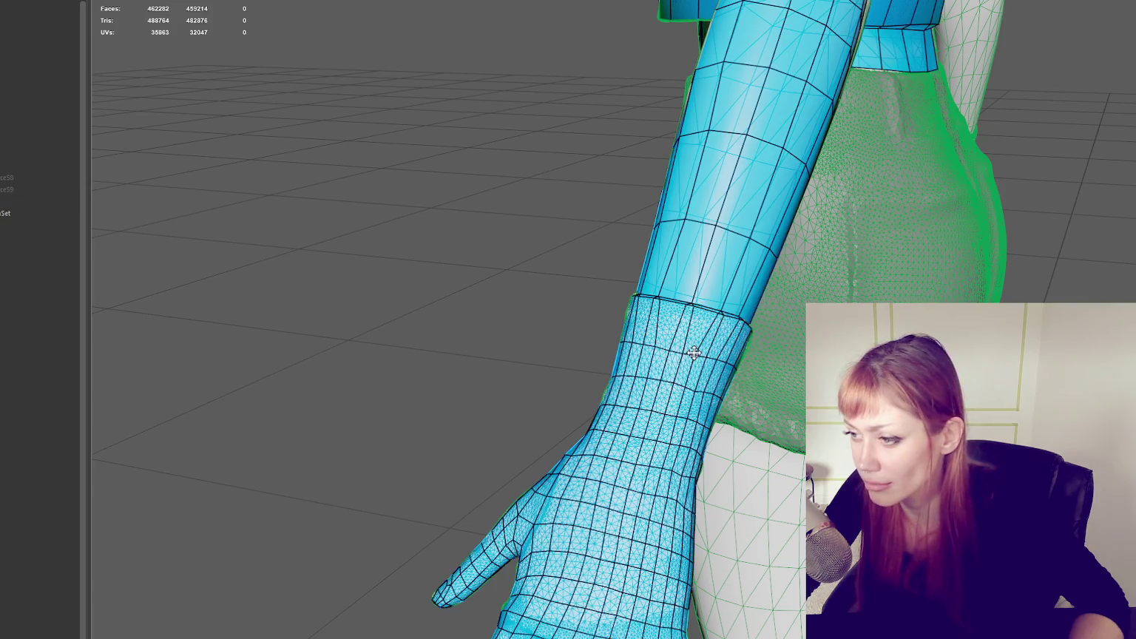
ctrl+click(709, 329)
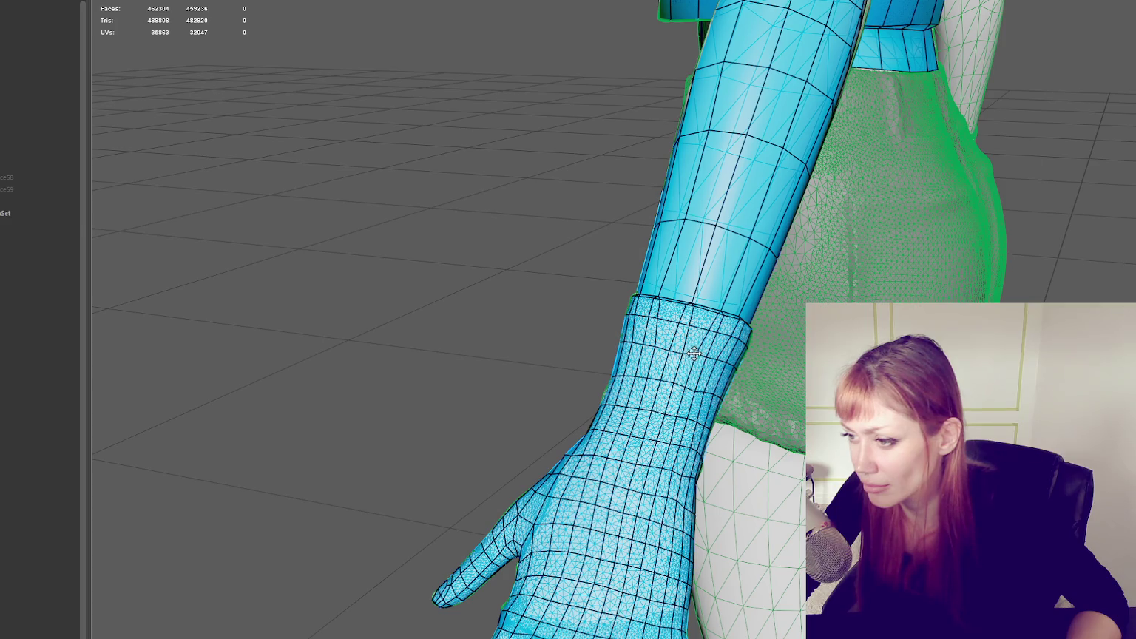
Step: Orbit out to the full body, then move in to the back of the retopology hand
alt+drag(654, 344, 751, 398)
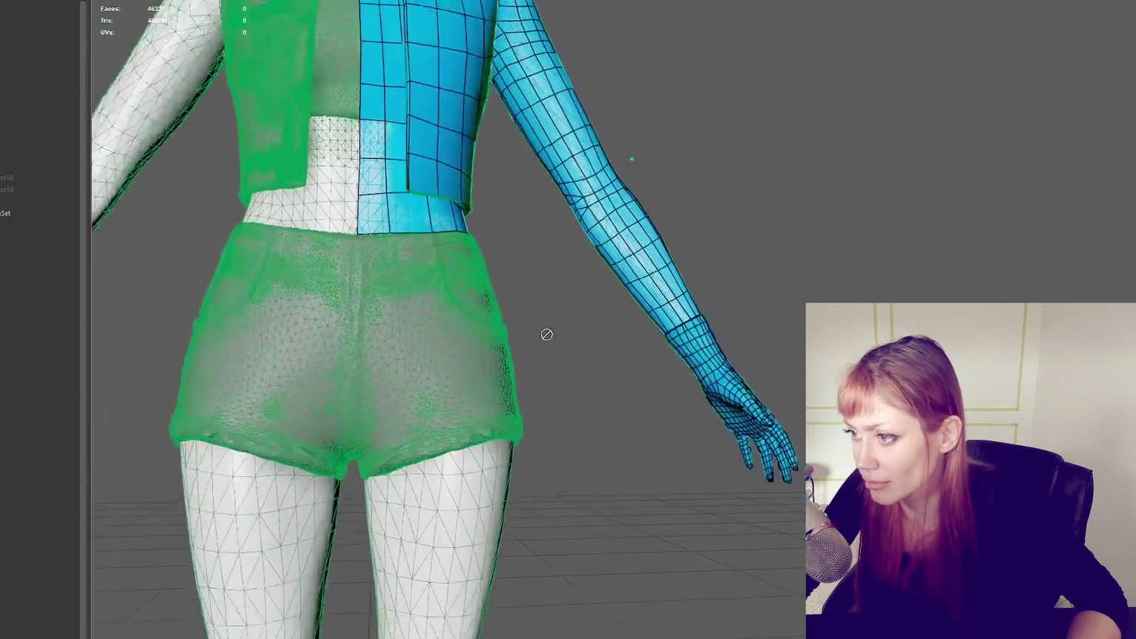
mouse_move(542, 329)
alt+mouse_down()
mouse_move(799, 164)
mouse_move(822, 264)
mouse_move(916, 258)
alt+mouse_up()
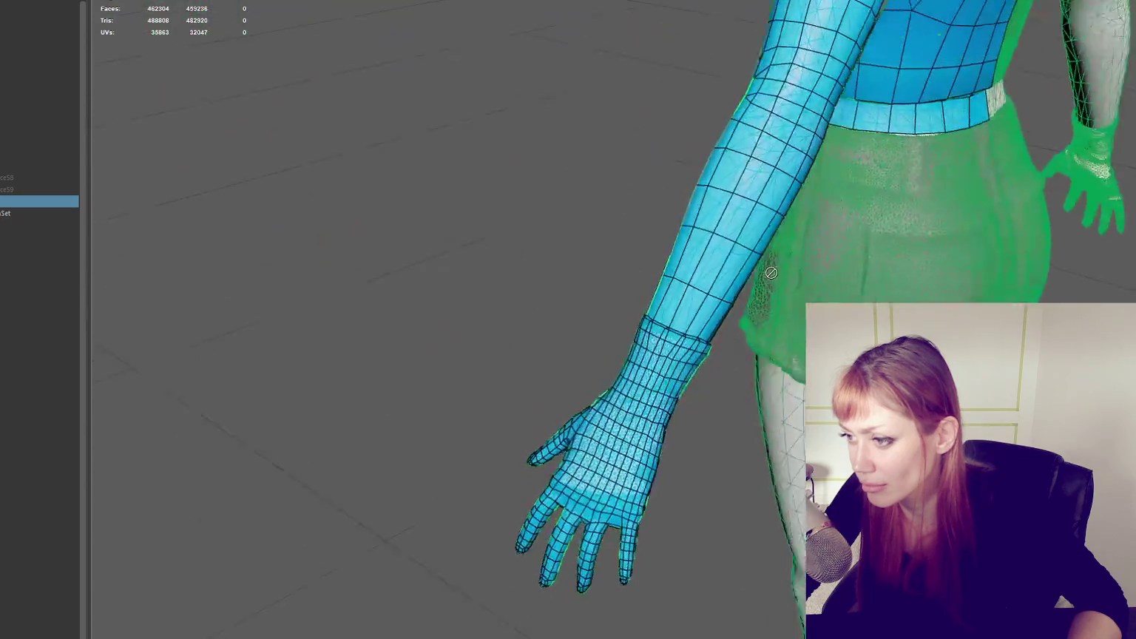
alt+drag(915, 258, 882, 264)
alt+right_drag(882, 264, 917, 264)
alt+middle_drag(917, 264, 843, 212)
mouse_move(843, 211)
alt+mouse_down()
mouse_move(746, 209)
mouse_move(810, 220)
alt+mouse_up()
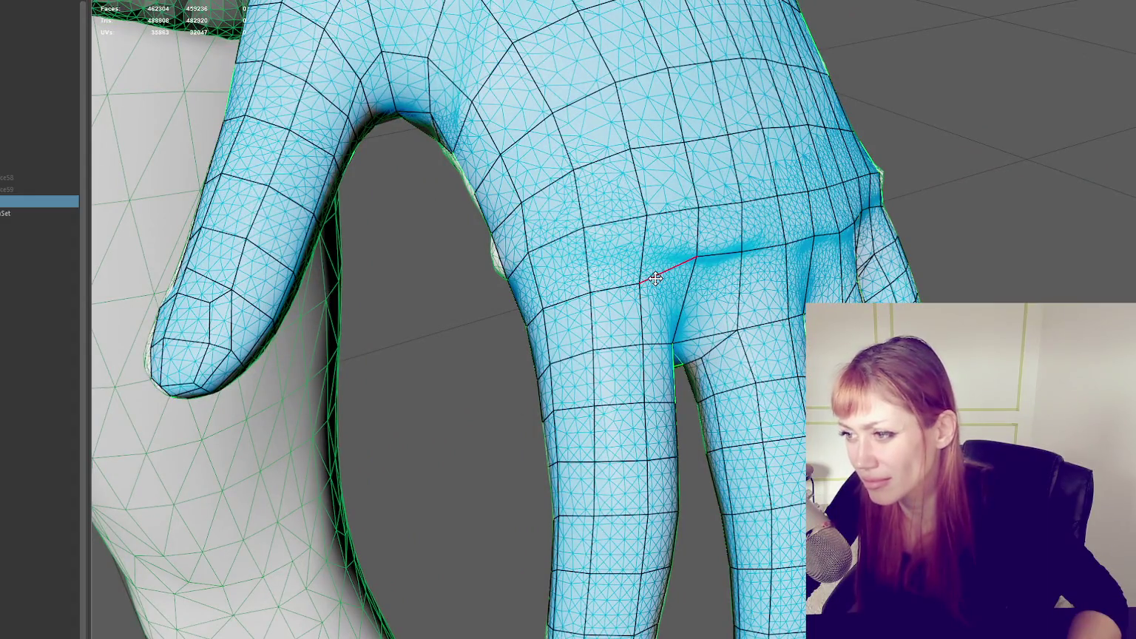
Step: Pull the knuckle edge and the finger-web edge down onto the sculpt
drag(730, 259, 745, 273)
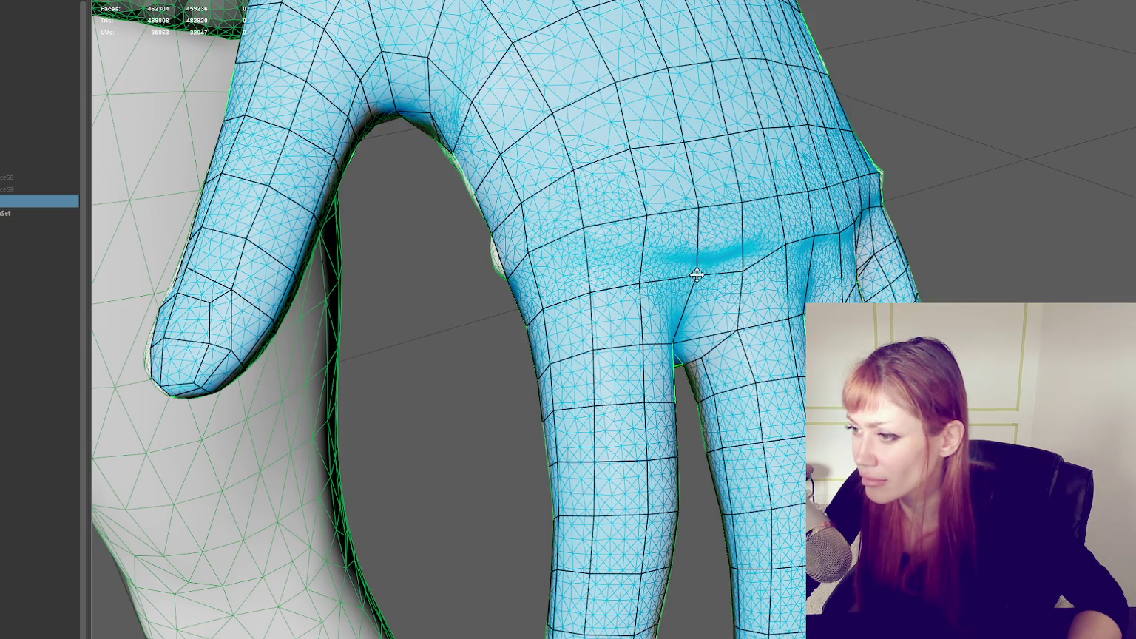
alt+drag(784, 244, 749, 257)
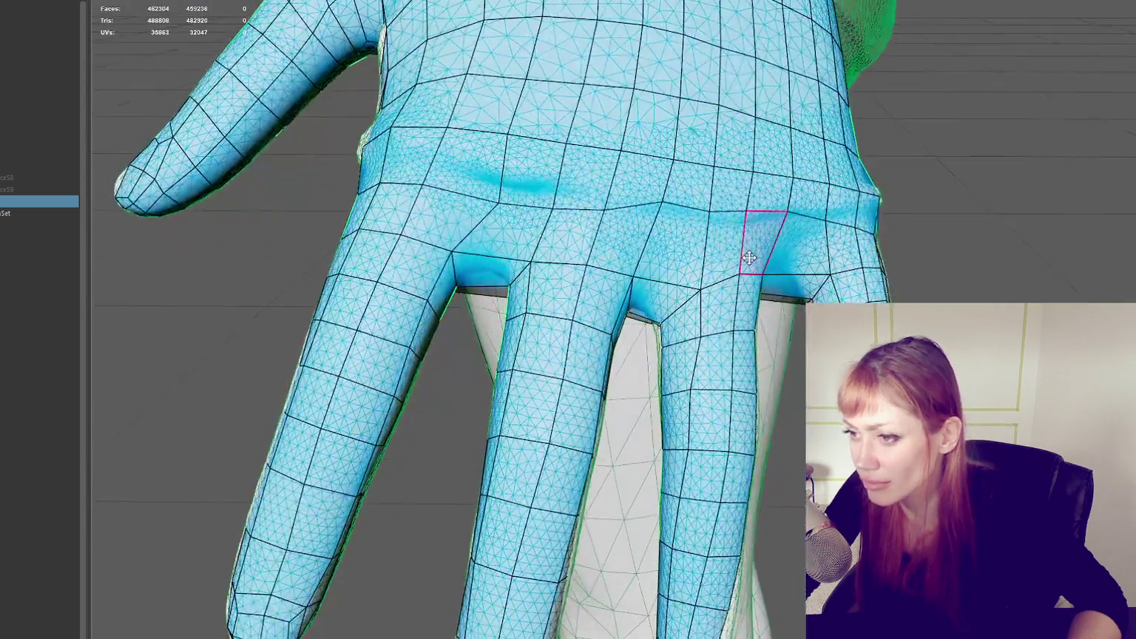
drag(472, 256, 463, 287)
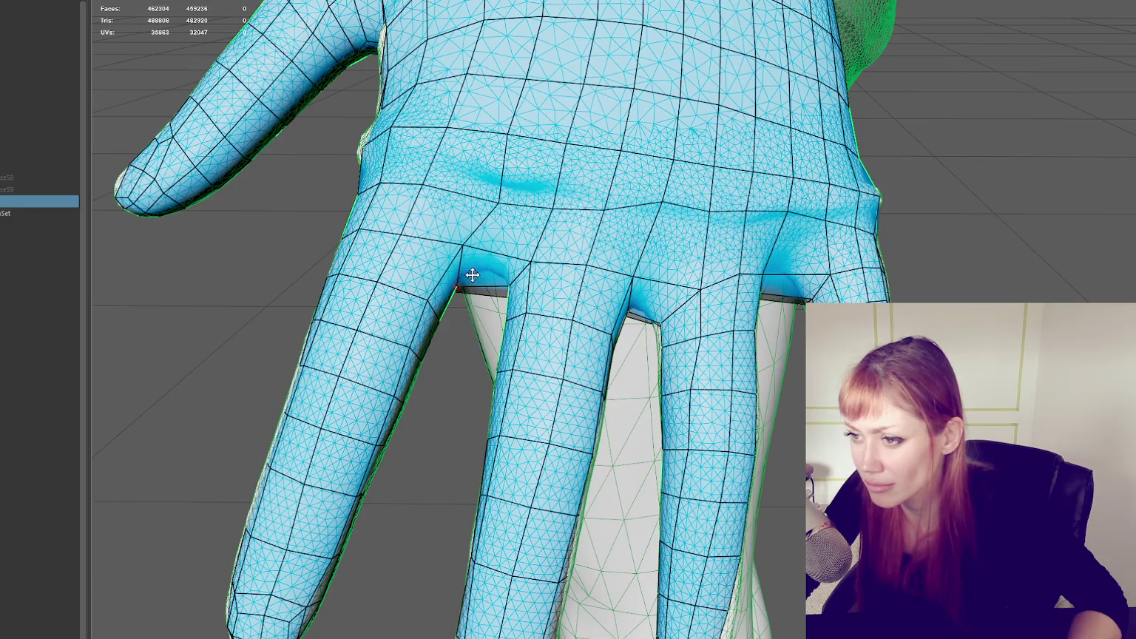
mouse_move(553, 296)
alt+mouse_down()
mouse_move(582, 409)
mouse_move(560, 403)
alt+mouse_up()
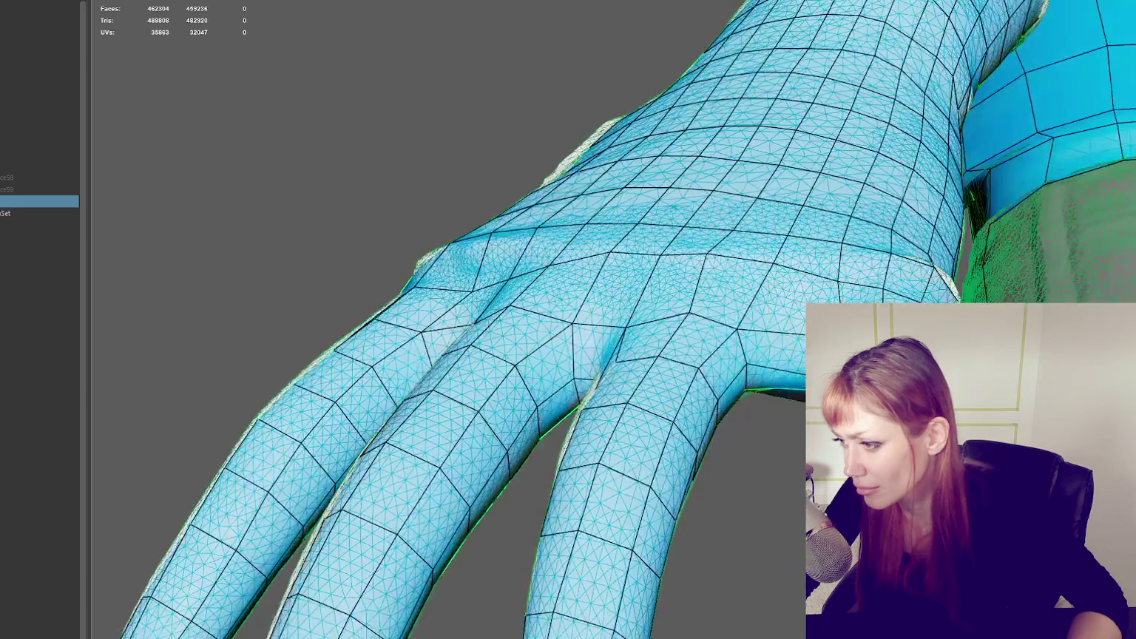
Step: Reposition the vertices around the knuckle to fit the sculpted hand
mouse_move(800, 435)
alt+mouse_down()
mouse_move(798, 485)
mouse_move(790, 379)
alt+mouse_up()
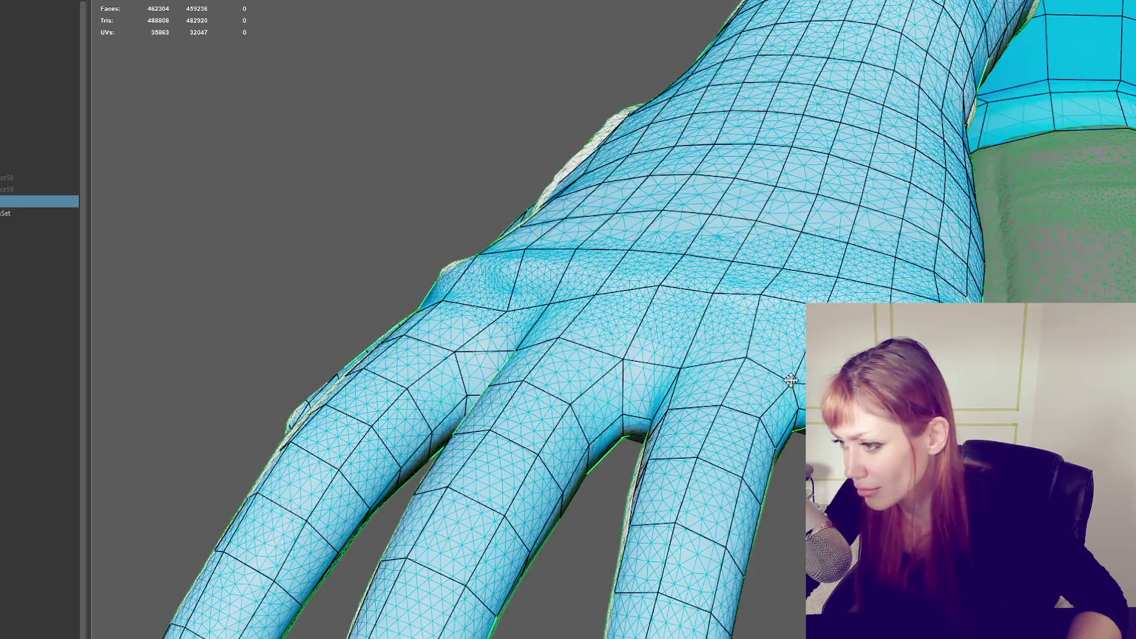
alt+drag(800, 421, 844, 269)
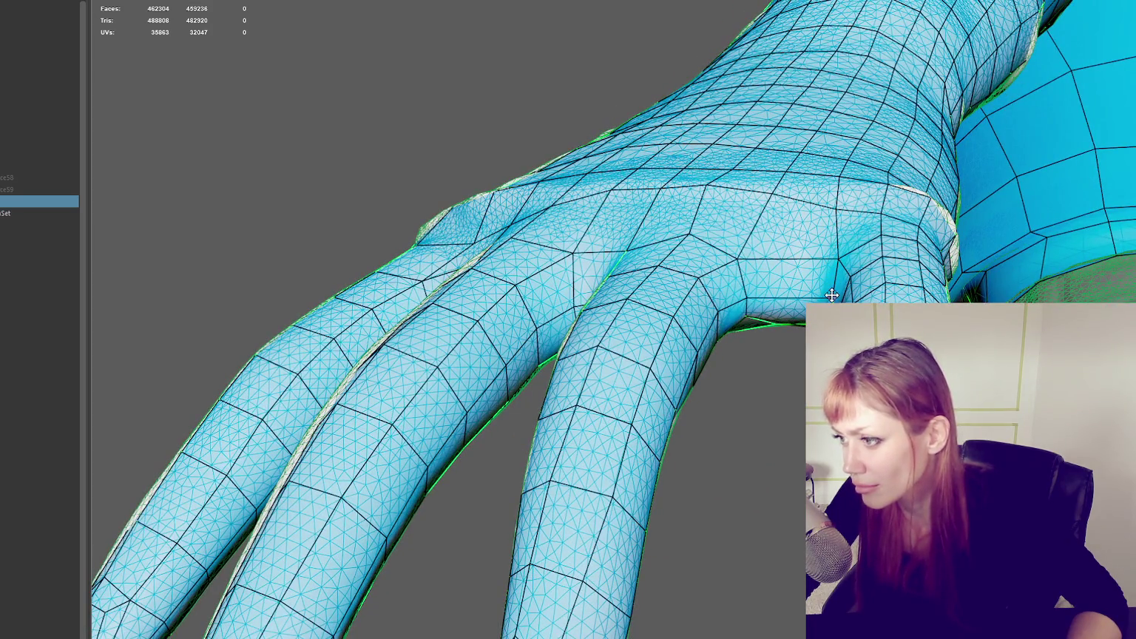
alt+middle_drag(850, 295, 831, 295)
alt+drag(818, 299, 823, 302)
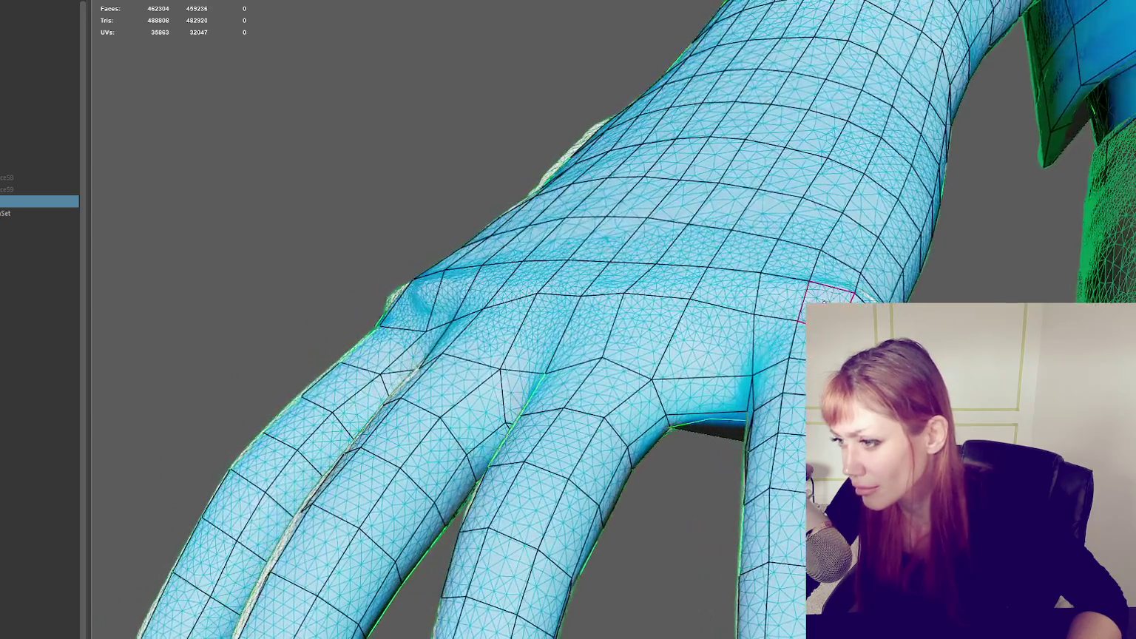
drag(756, 316, 763, 325)
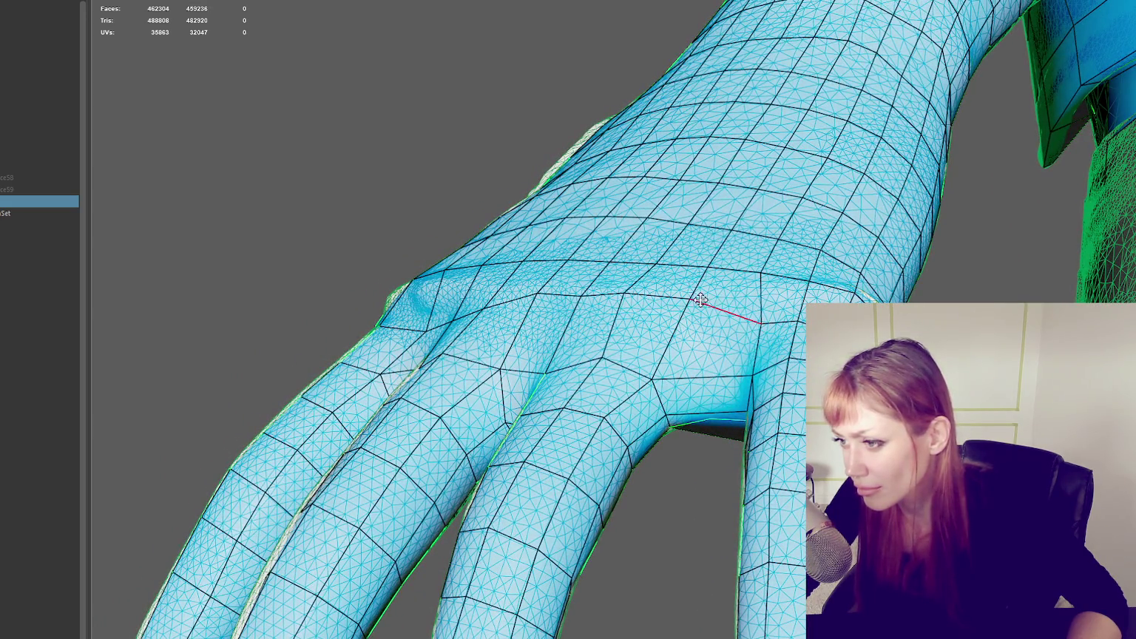
drag(700, 300, 692, 327)
mouse_move(623, 293)
mouse_down()
mouse_move(621, 314)
mouse_move(718, 321)
mouse_move(695, 340)
mouse_move(740, 350)
mouse_up()
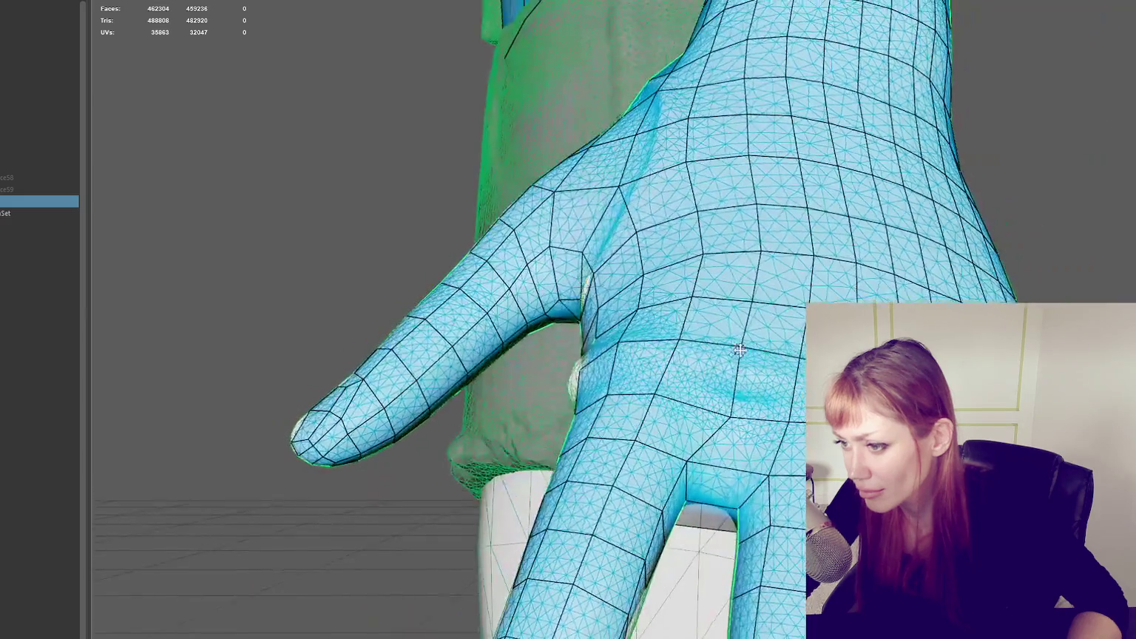
Step: Nudge a knuckle vertex and straighten the kinked edge loop along the hand
drag(731, 417, 728, 414)
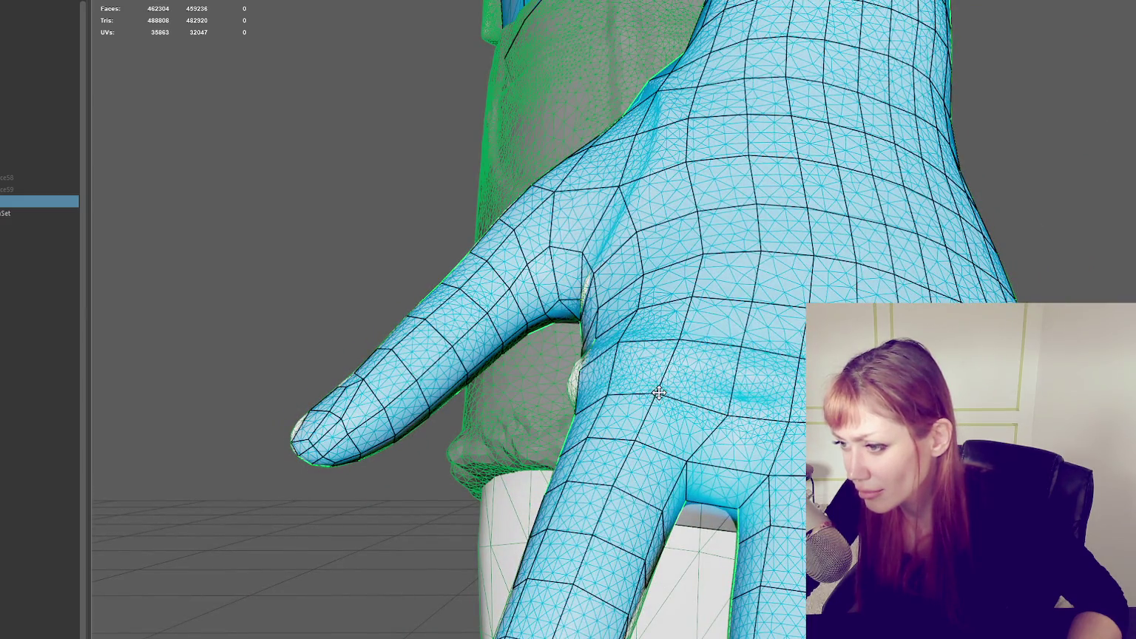
alt+drag(662, 397, 865, 411)
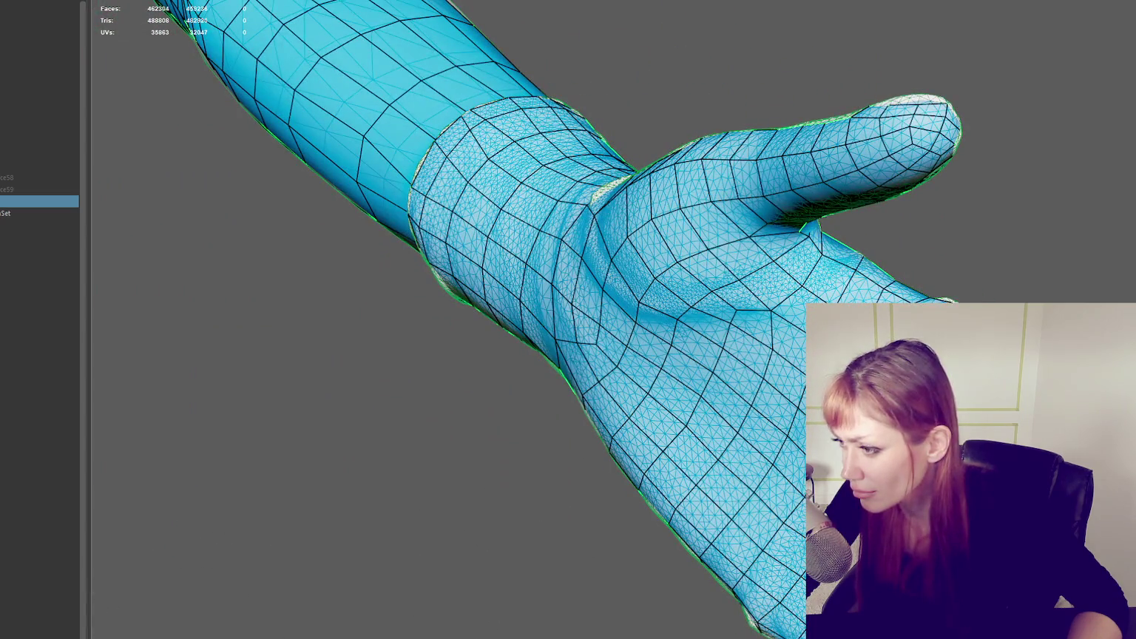
alt+drag(865, 411, 755, 472)
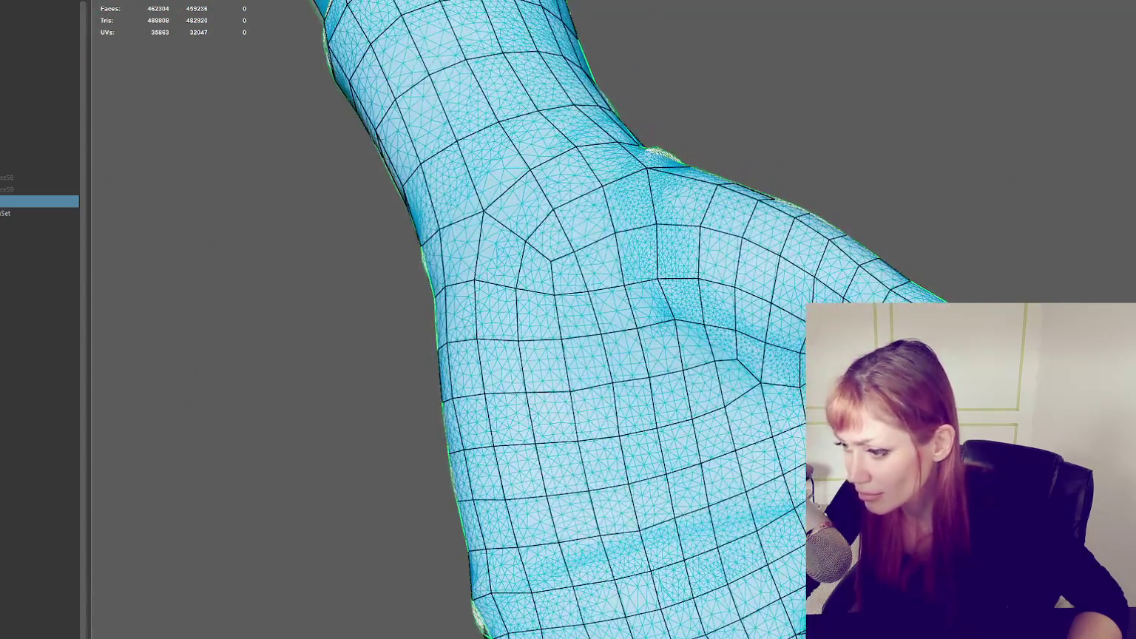
drag(646, 526, 634, 508)
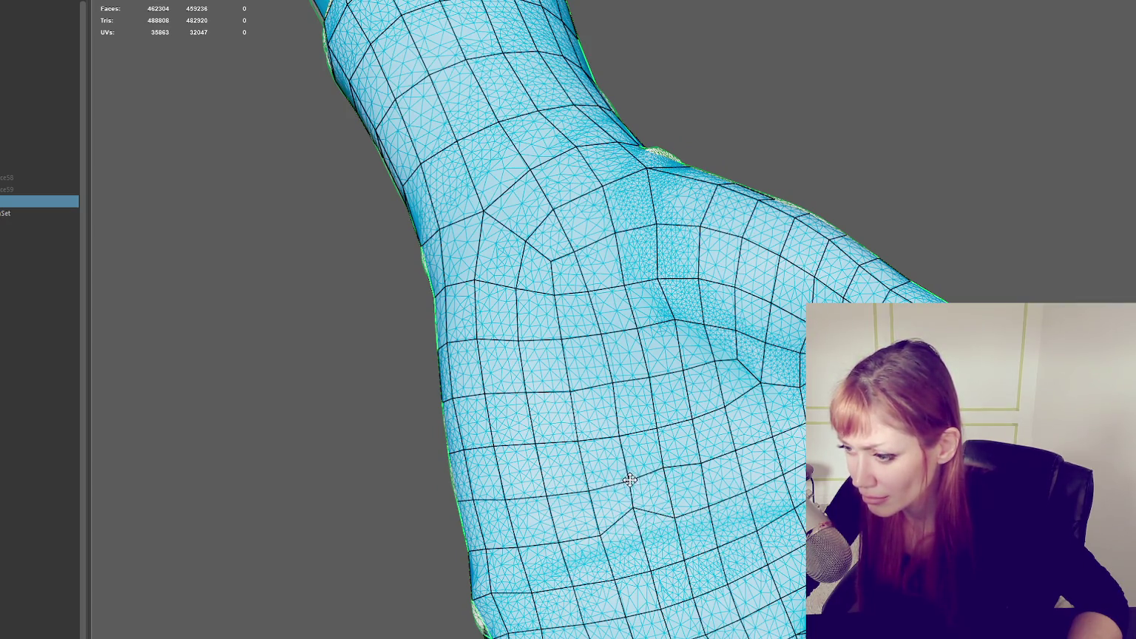
mouse_move(627, 475)
alt+mouse_down()
mouse_move(702, 456)
mouse_move(666, 455)
alt+mouse_up()
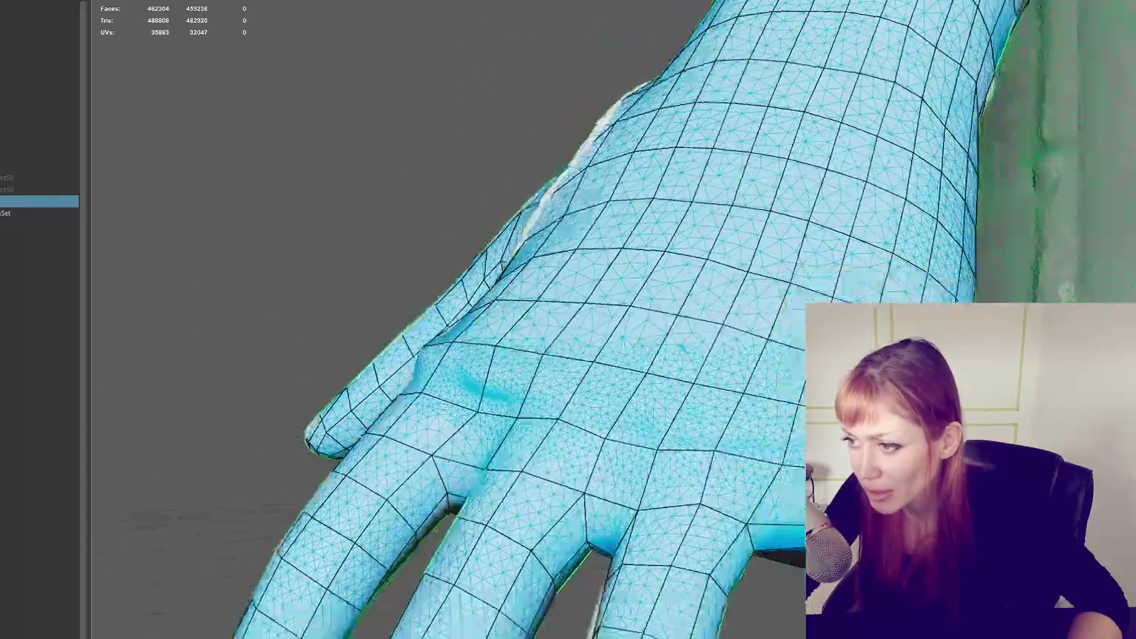
mouse_move(544, 522)
mouse_down()
mouse_move(543, 505)
mouse_move(456, 512)
mouse_up()
mouse_move(628, 522)
mouse_down()
mouse_move(628, 500)
mouse_move(586, 501)
mouse_up()
mouse_move(657, 516)
mouse_down()
mouse_move(664, 500)
mouse_move(769, 487)
mouse_up()
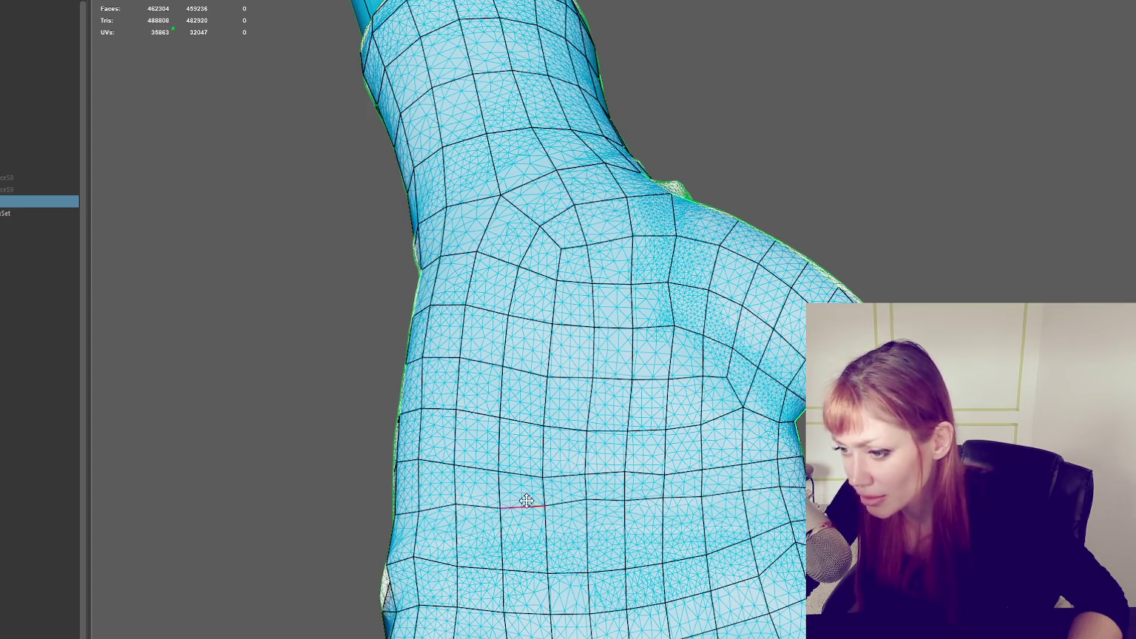
Step: Review the hand from several angles and lower the knuckle webbing vertices onto the sculpt
mouse_move(451, 507)
alt+mouse_down()
mouse_move(675, 556)
mouse_move(752, 382)
mouse_move(669, 419)
mouse_move(792, 378)
alt+mouse_up()
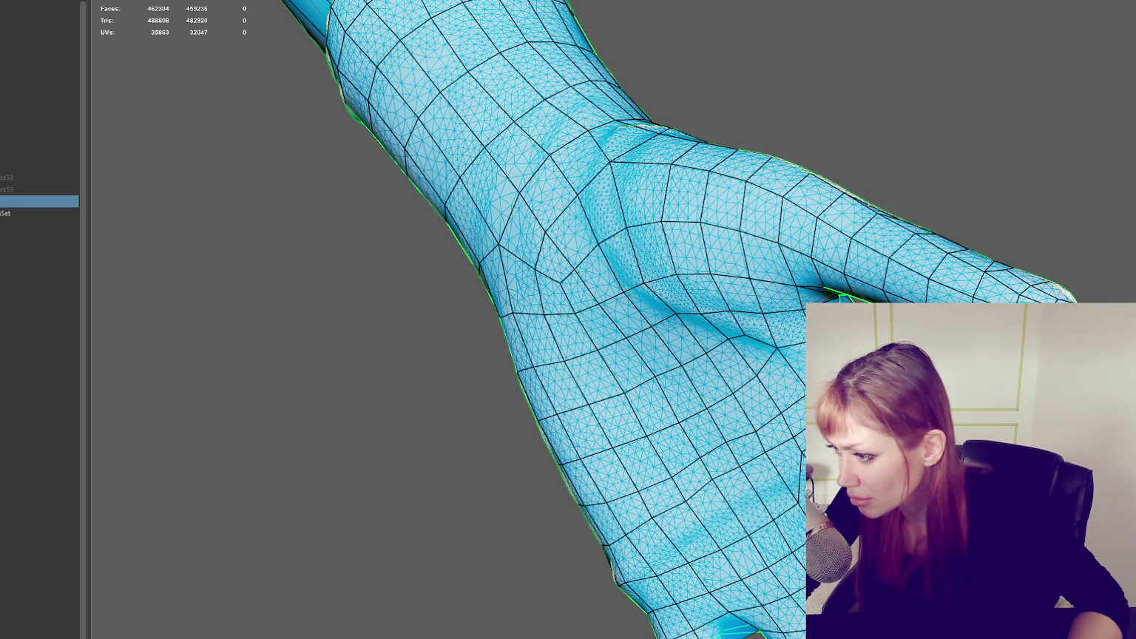
mouse_move(710, 444)
alt+mouse_down()
mouse_move(752, 468)
mouse_move(799, 458)
alt+mouse_up()
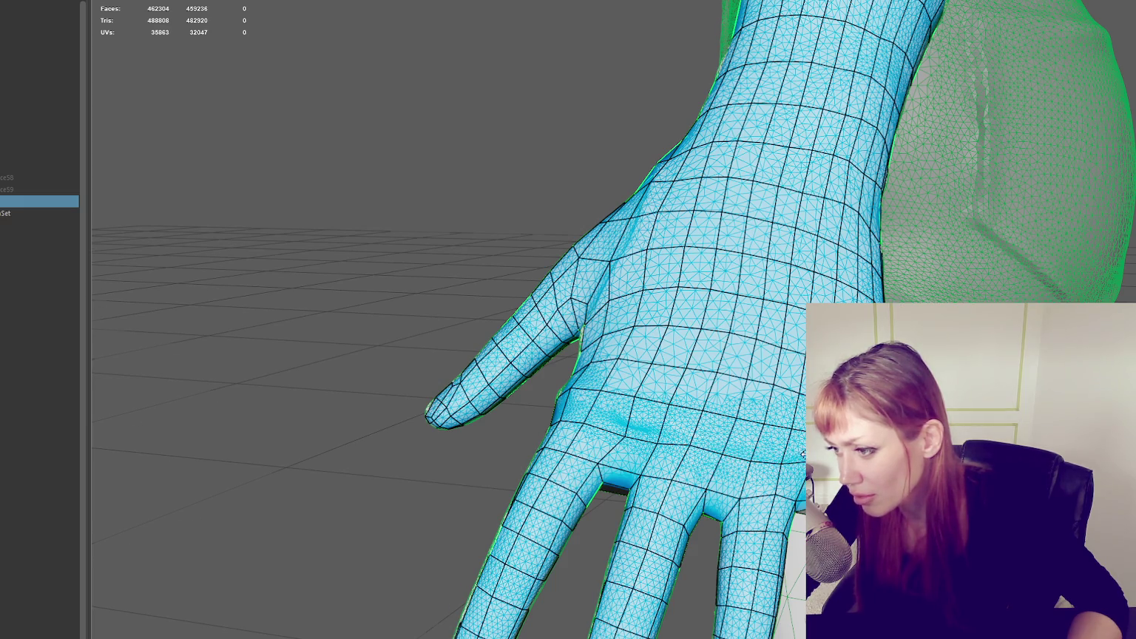
alt+drag(801, 453, 702, 451)
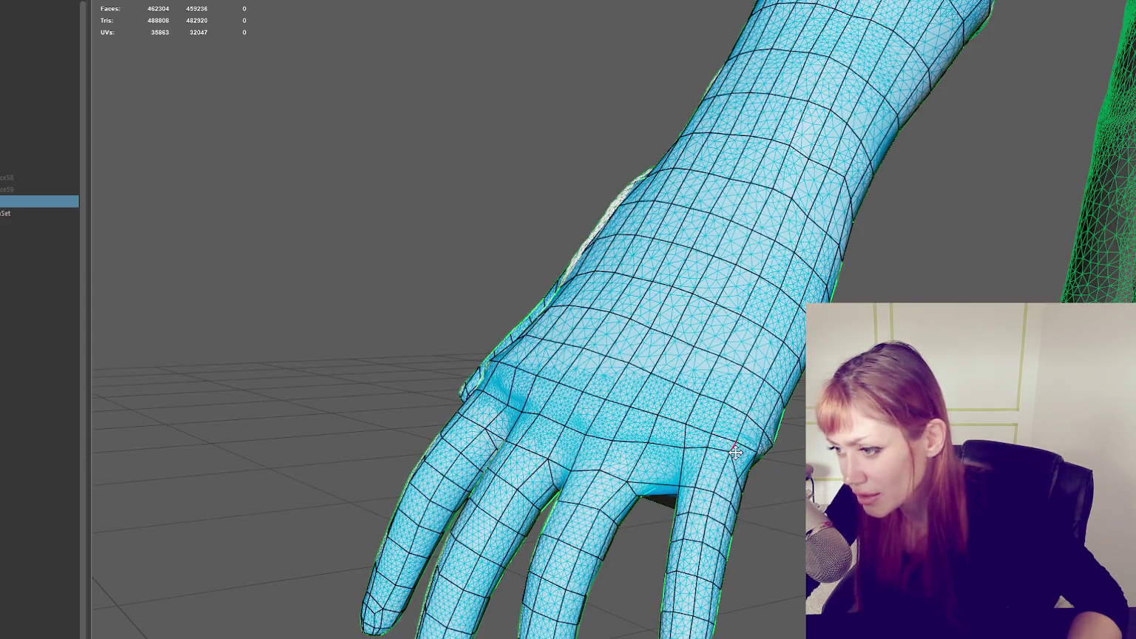
alt+drag(735, 451, 690, 444)
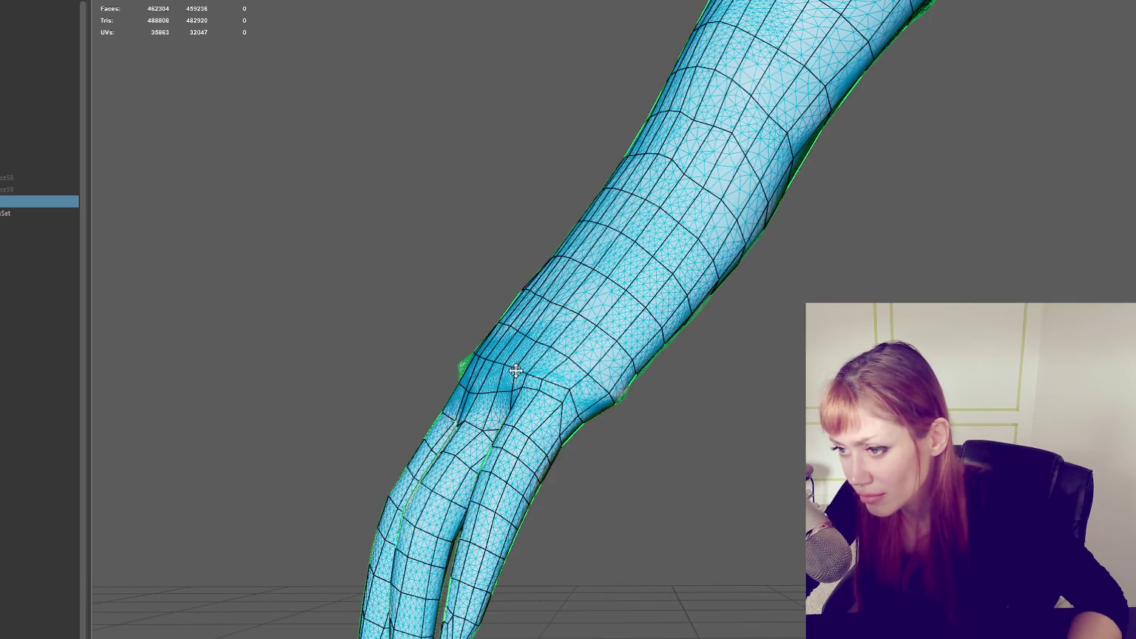
alt+drag(513, 380, 562, 355)
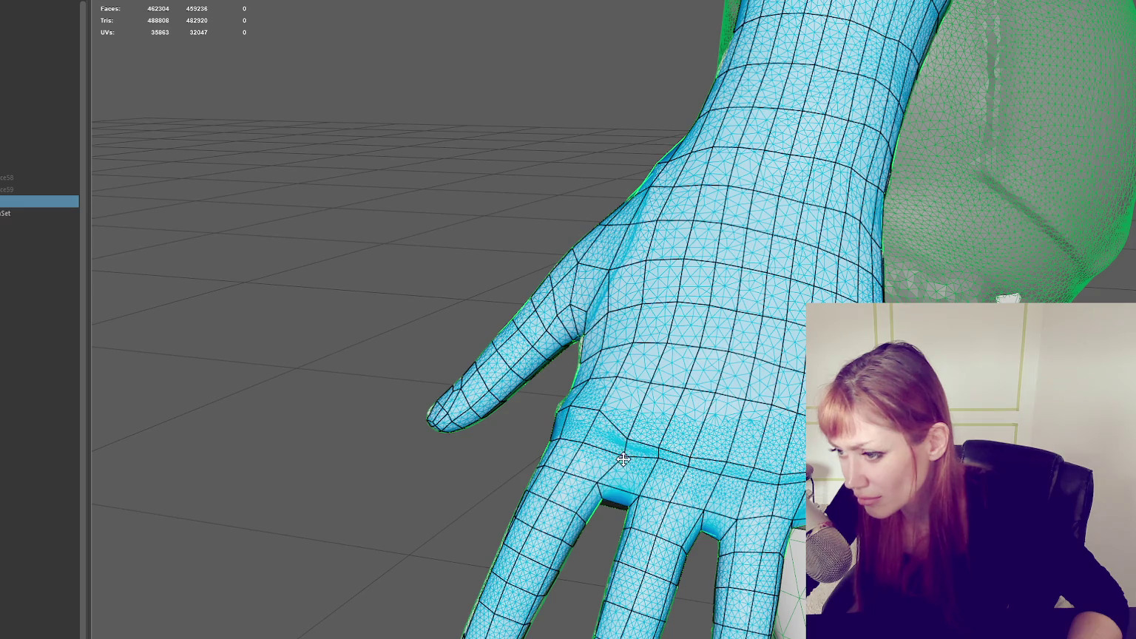
mouse_move(621, 452)
alt+mouse_down()
mouse_move(686, 490)
mouse_move(637, 493)
mouse_move(673, 482)
mouse_move(678, 490)
mouse_move(680, 461)
alt+mouse_up()
mouse_move(689, 408)
mouse_down()
mouse_move(685, 422)
mouse_move(728, 425)
mouse_up()
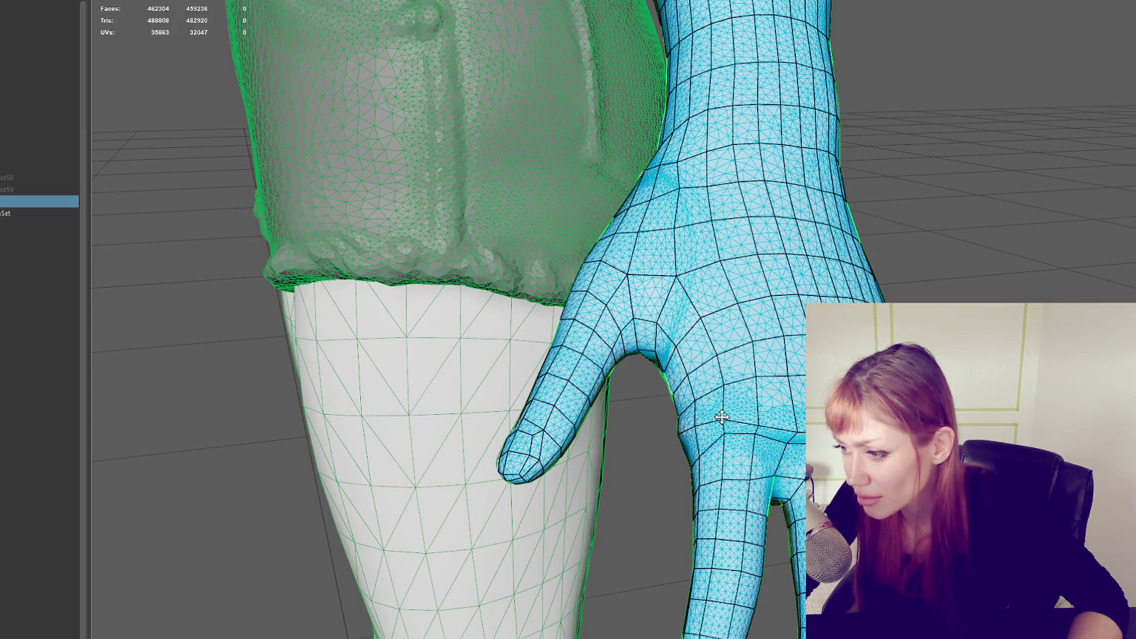
alt+drag(724, 420, 788, 414)
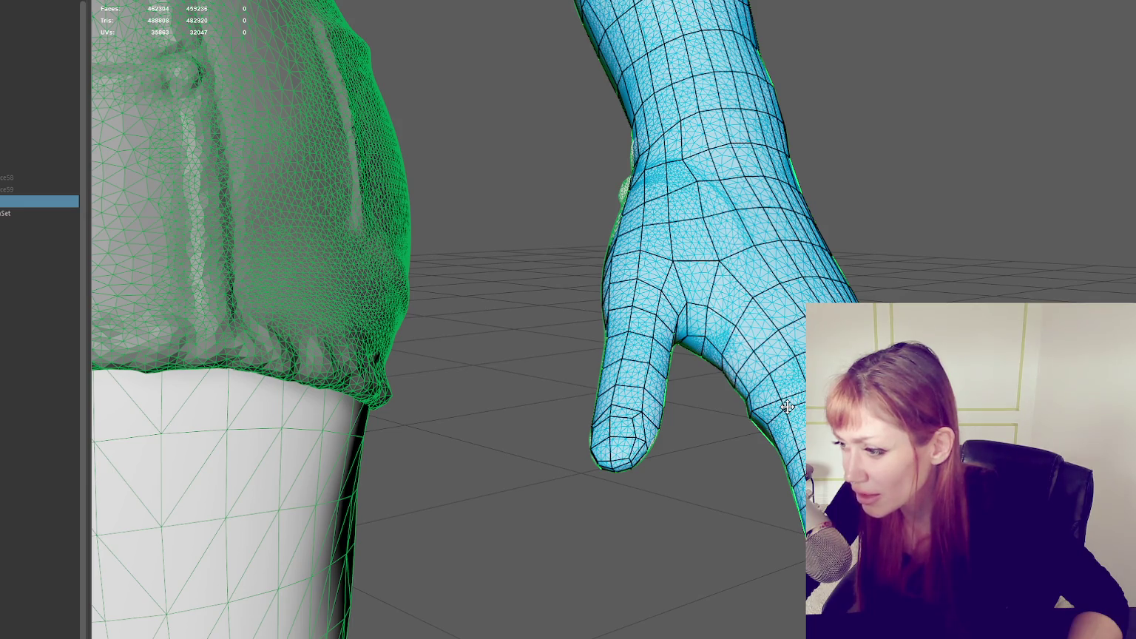
mouse_move(900, 506)
alt+mouse_down()
mouse_move(784, 397)
mouse_move(887, 414)
alt+mouse_up()
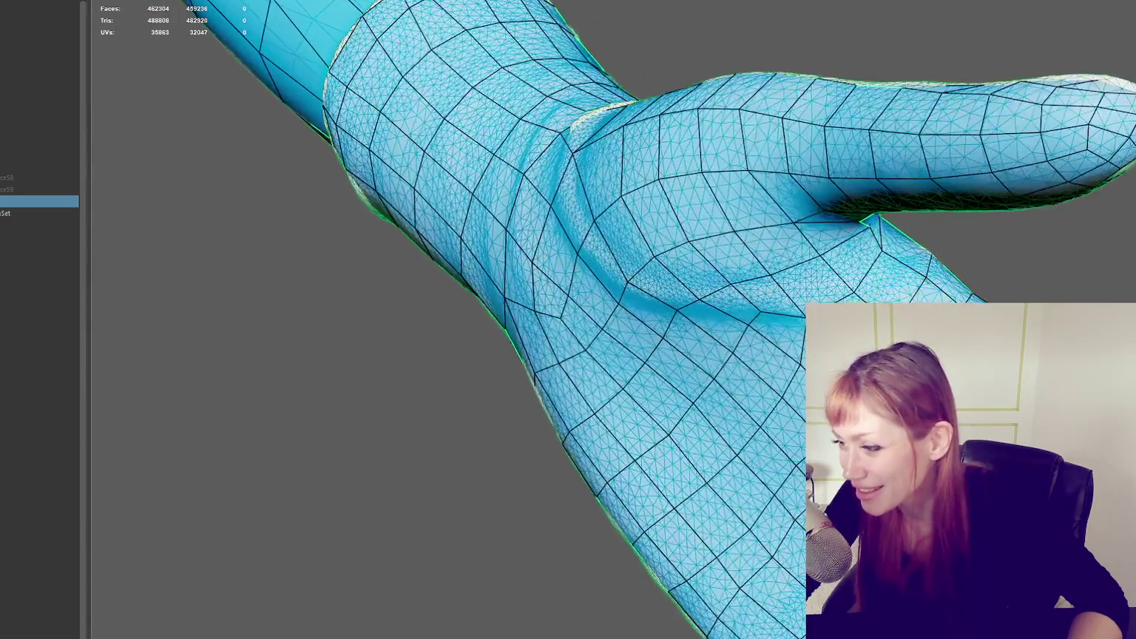
Step: Frame the hand and merge faces along its thumb side, dropping the count to 462252 faces
key(f)
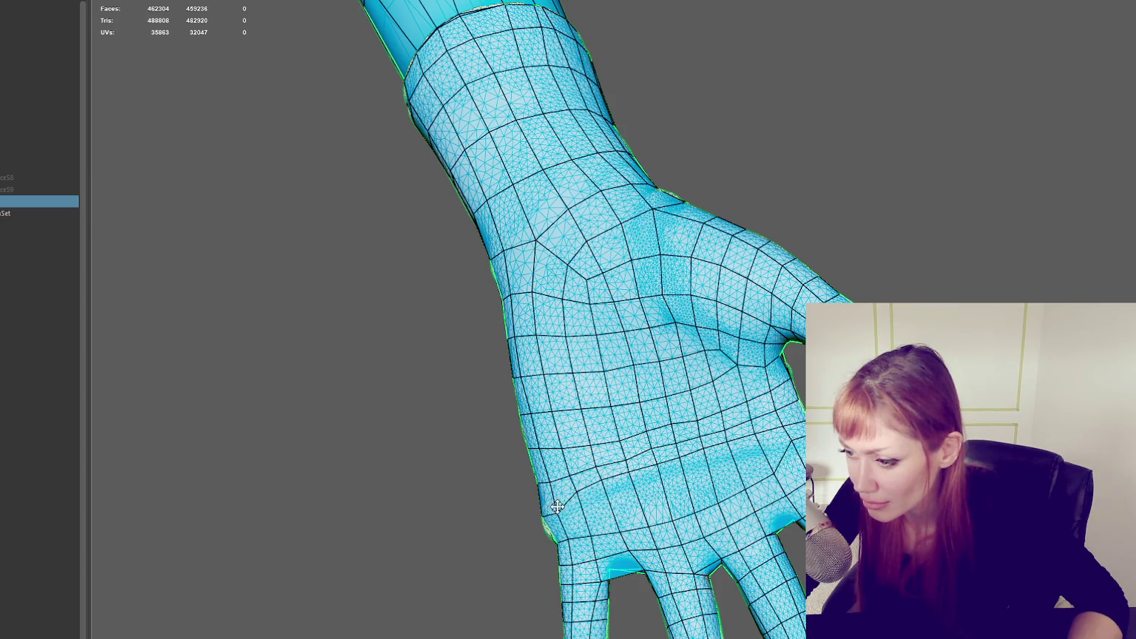
mouse_move(557, 507)
alt+mouse_down()
mouse_move(692, 472)
mouse_move(659, 509)
mouse_move(689, 500)
mouse_move(639, 527)
mouse_move(802, 435)
alt+mouse_up()
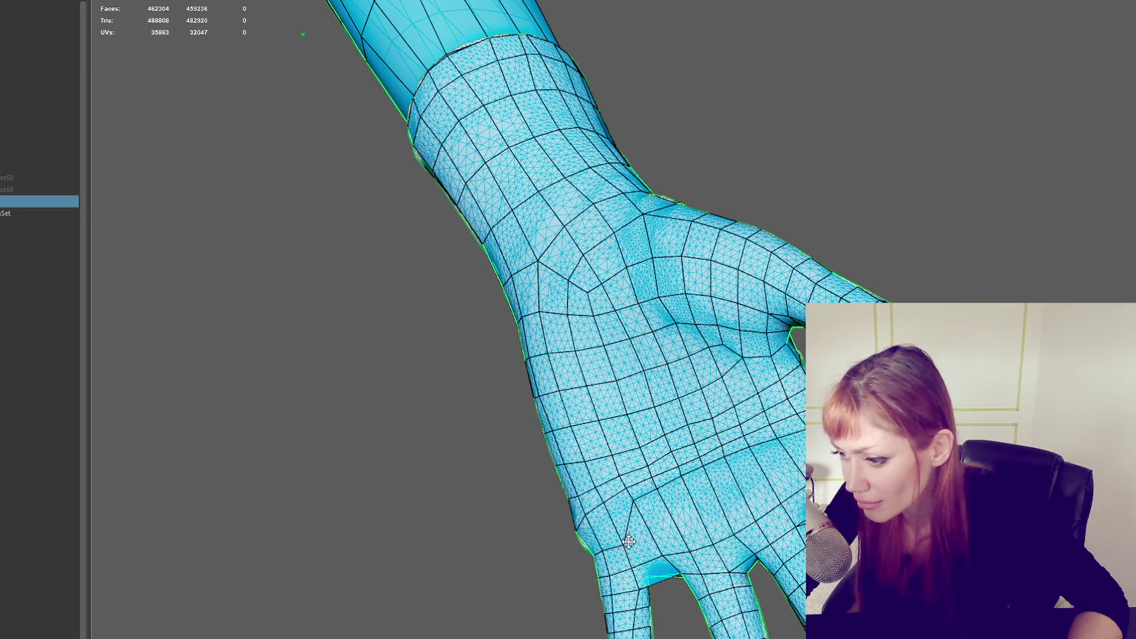
alt+drag(629, 499, 729, 485)
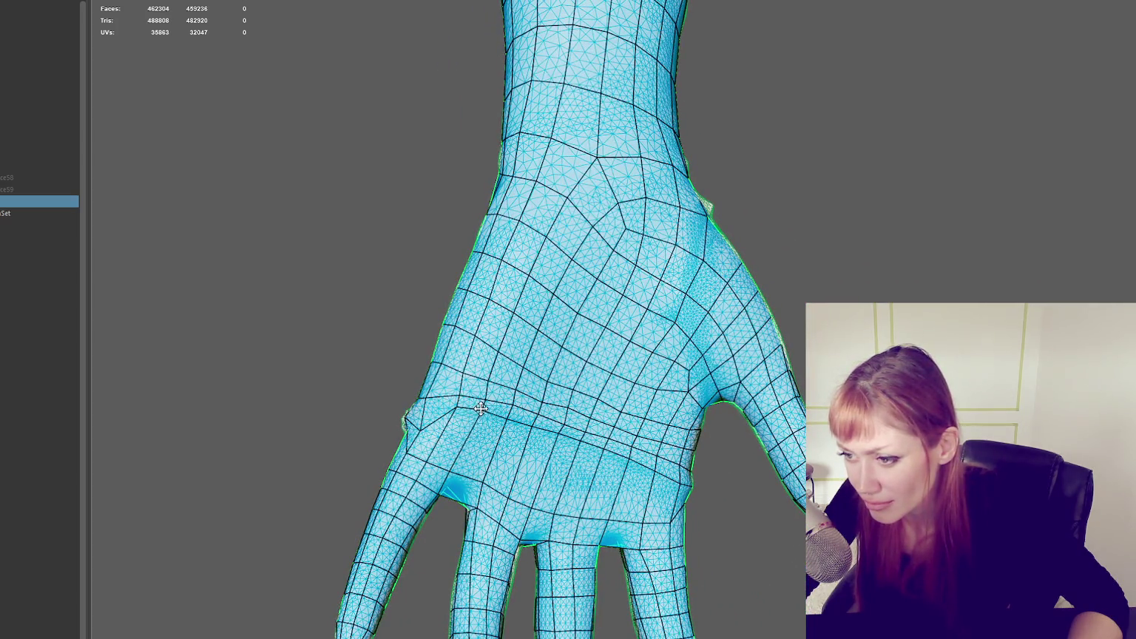
alt+drag(534, 358, 735, 398)
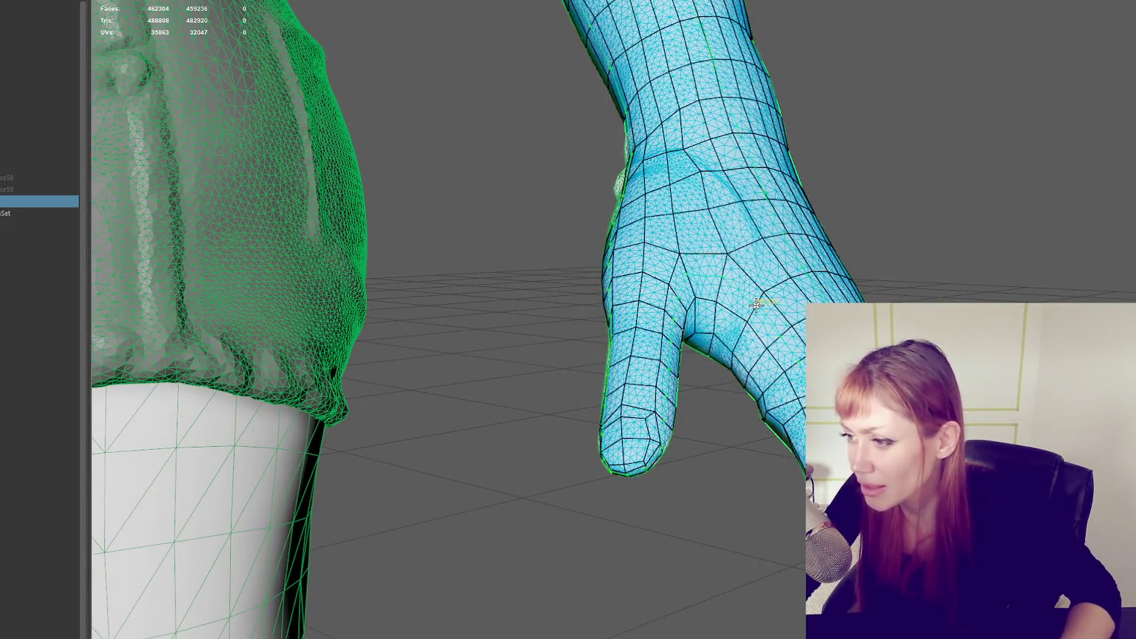
mouse_move(761, 314)
alt+mouse_down()
mouse_move(544, 295)
mouse_move(525, 368)
alt+mouse_up()
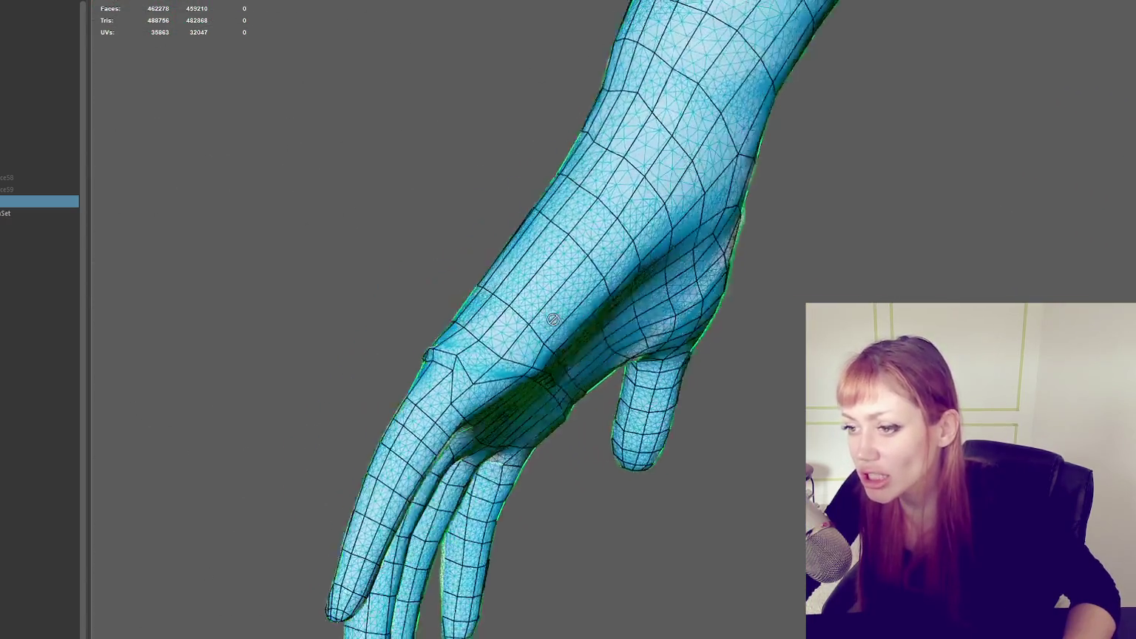
alt+drag(646, 393, 492, 364)
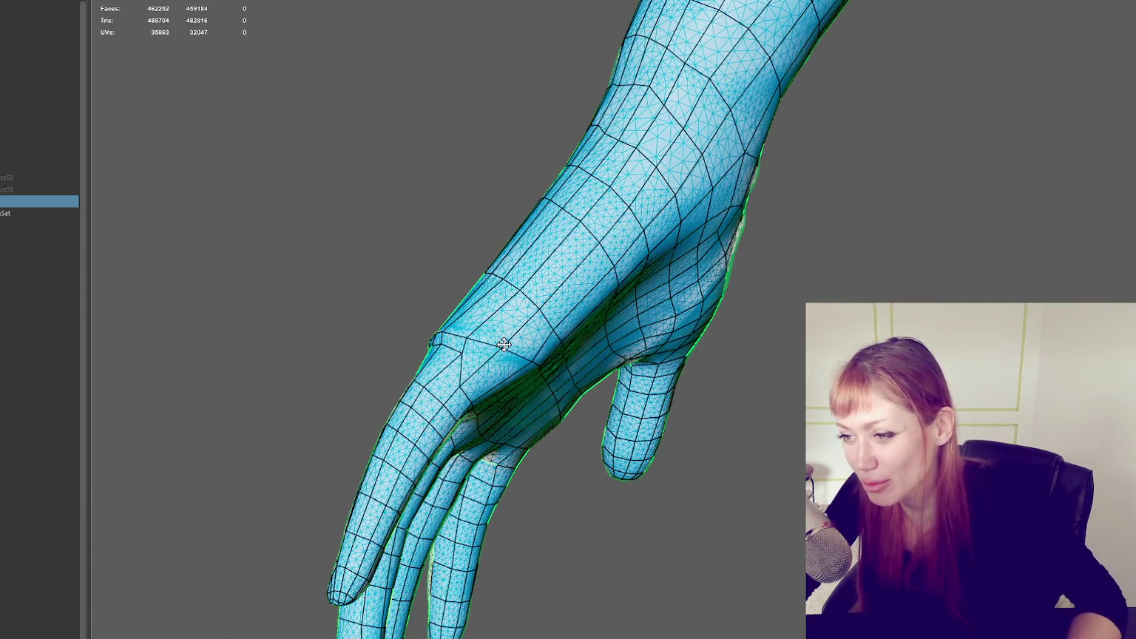
mouse_move(497, 349)
alt+mouse_down()
mouse_move(415, 355)
mouse_move(354, 335)
mouse_move(637, 407)
mouse_move(499, 393)
mouse_move(465, 367)
alt+mouse_up()
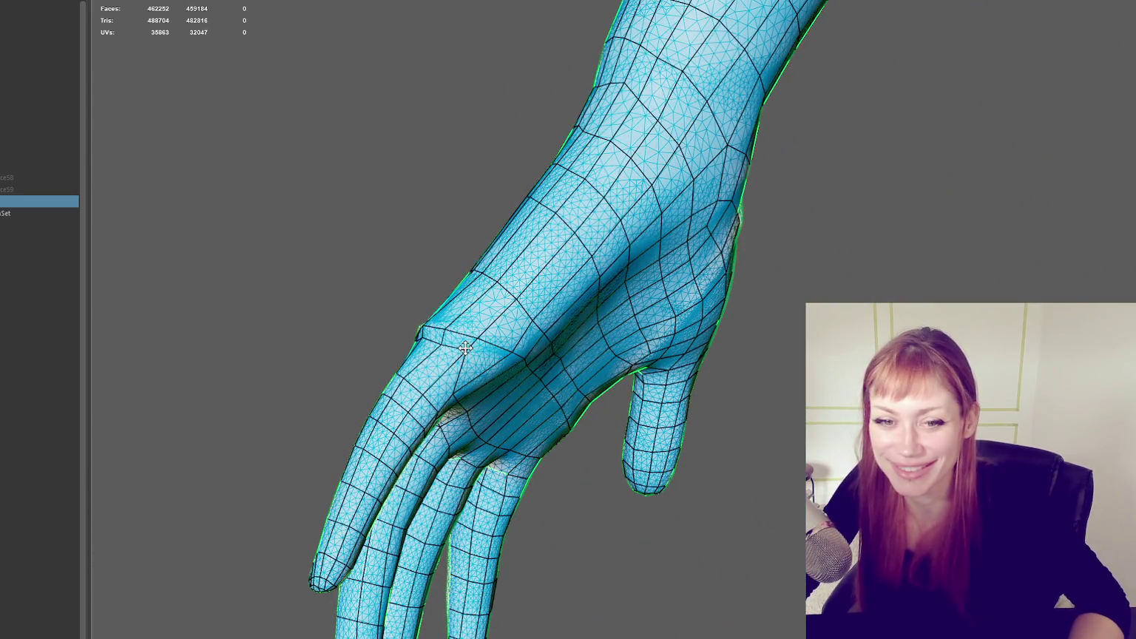
Step: Deselect the hand retopology mesh and tumble the view round to the palm
click(465, 347)
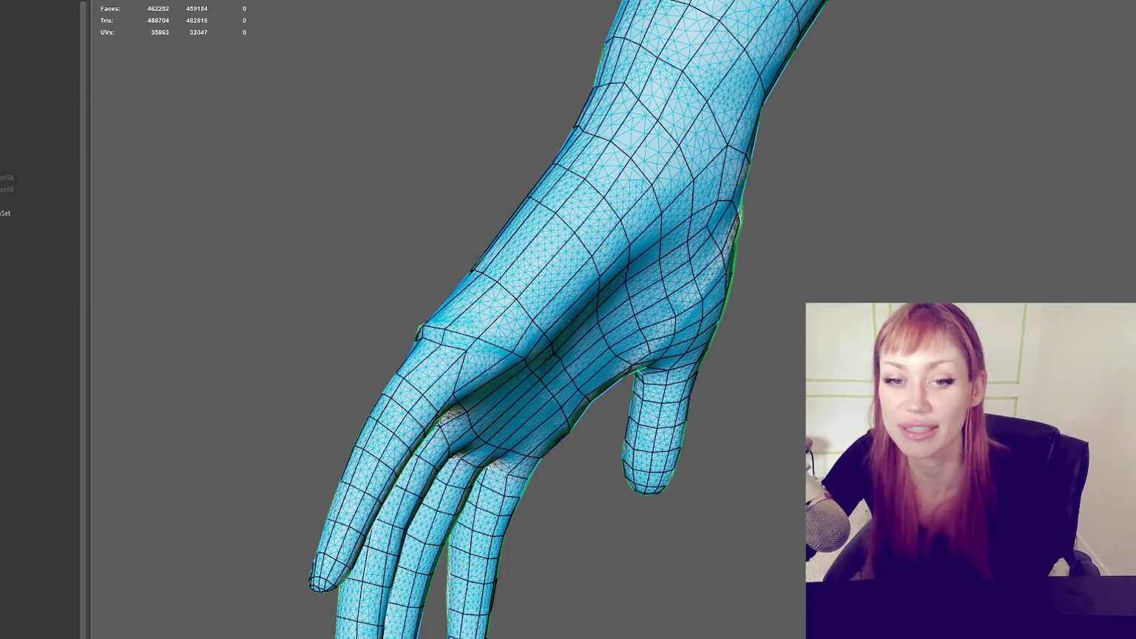
mouse_move(540, 380)
alt+mouse_down()
mouse_move(502, 270)
mouse_move(508, 330)
mouse_move(623, 401)
mouse_move(711, 360)
mouse_move(708, 295)
alt+mouse_up()
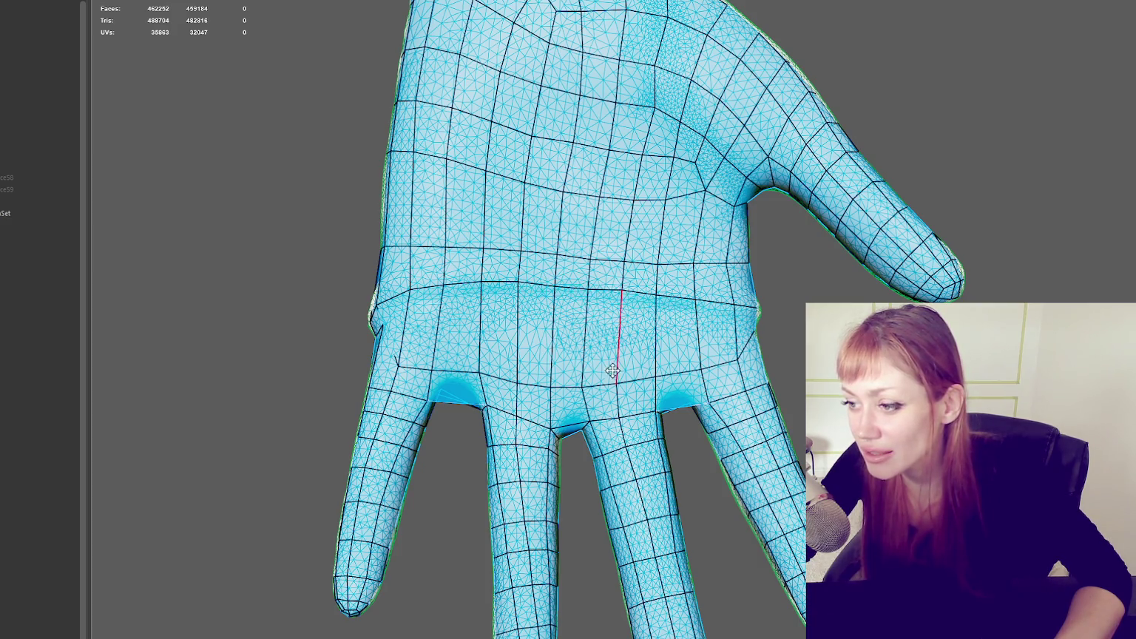
Step: Pull two palm vertices up toward the crease and reroute a palm edge to the side
drag(616, 385, 621, 298)
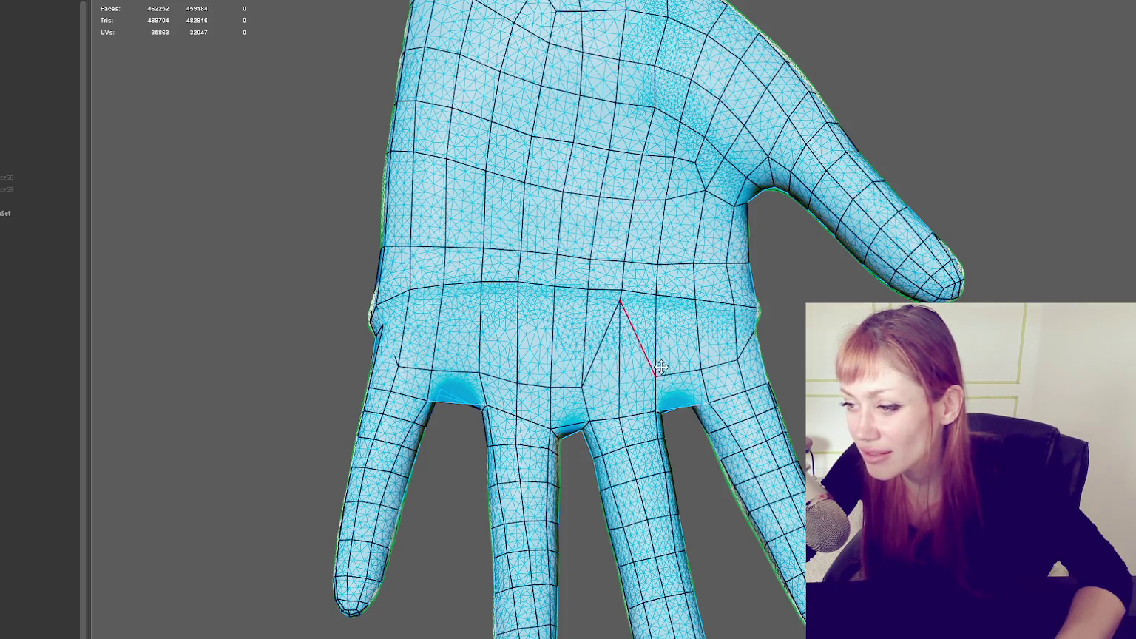
mouse_move(655, 370)
mouse_down()
mouse_move(660, 307)
mouse_move(618, 296)
mouse_up()
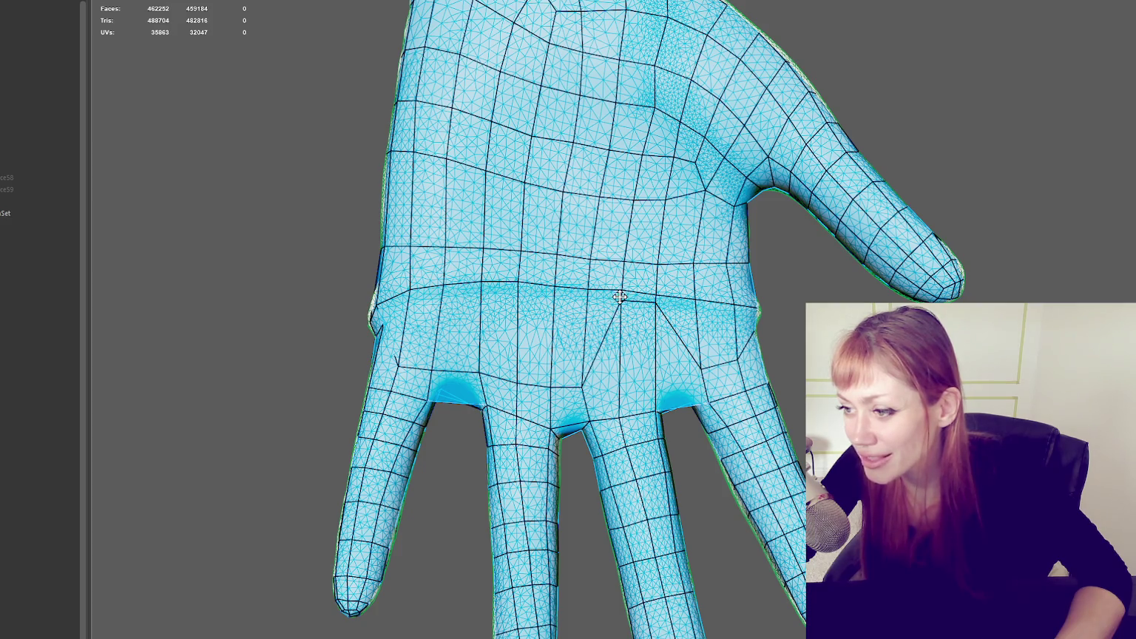
mouse_move(700, 366)
alt+mouse_down()
mouse_move(672, 320)
mouse_move(680, 337)
alt+mouse_up()
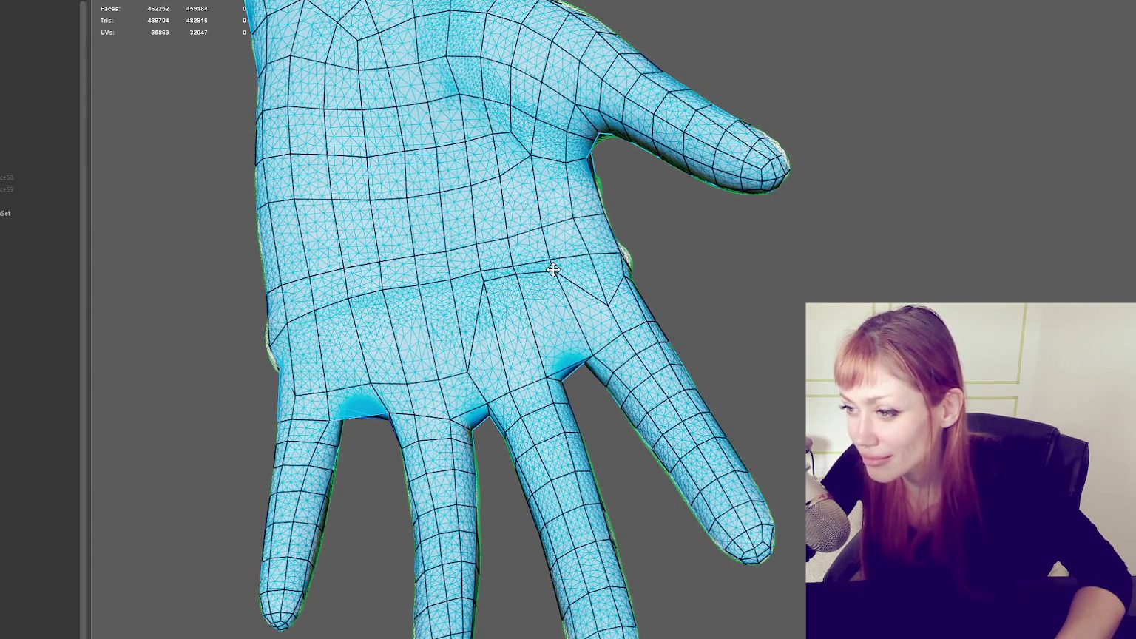
mouse_move(553, 270)
mouse_down()
mouse_move(592, 267)
mouse_move(545, 321)
mouse_move(512, 411)
mouse_move(709, 300)
mouse_move(816, 279)
mouse_move(753, 322)
mouse_move(732, 384)
mouse_move(627, 465)
mouse_up()
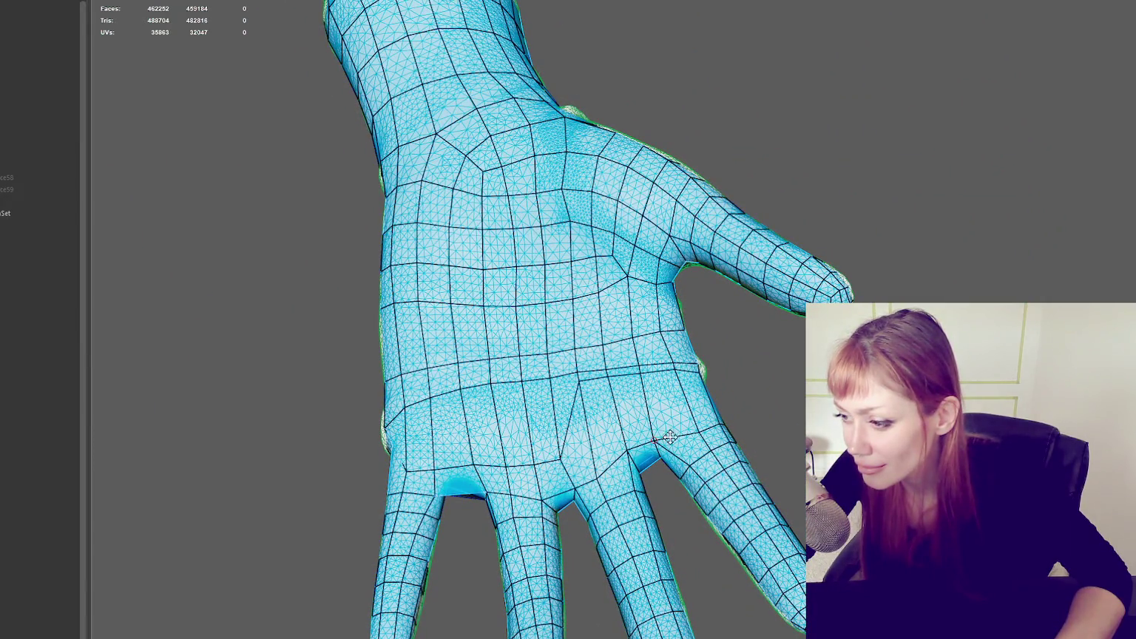
Step: Move a palm vertex up between the fingers and slide the diagonal palm edge's top left
alt+drag(692, 420, 742, 386)
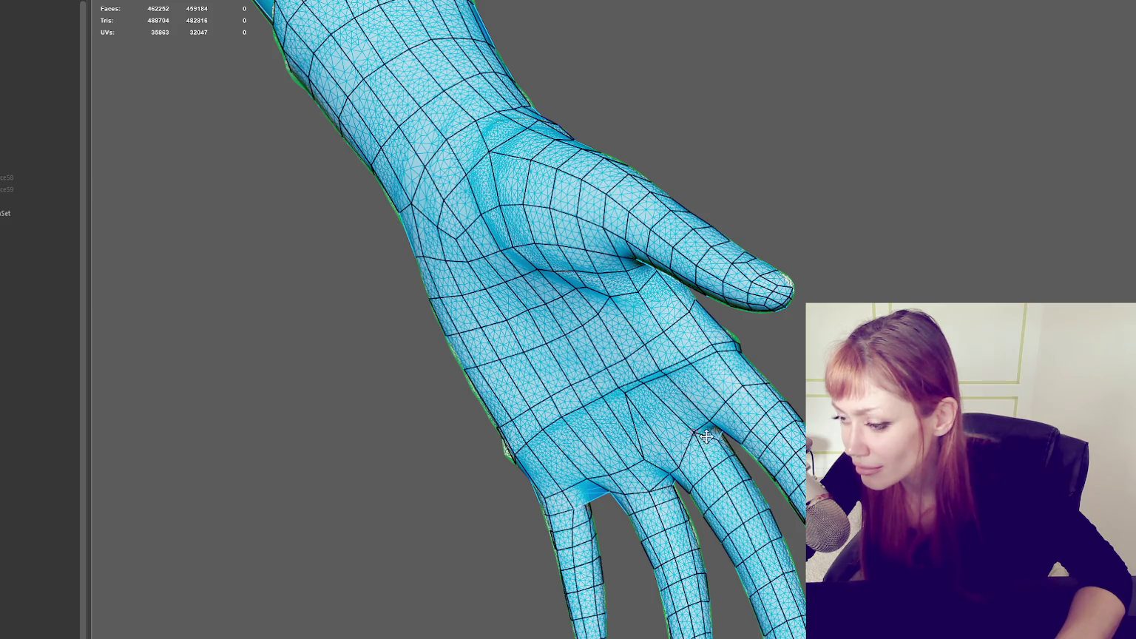
mouse_move(669, 440)
alt+mouse_down()
mouse_move(778, 416)
mouse_move(526, 438)
mouse_move(510, 447)
mouse_move(532, 499)
alt+mouse_up()
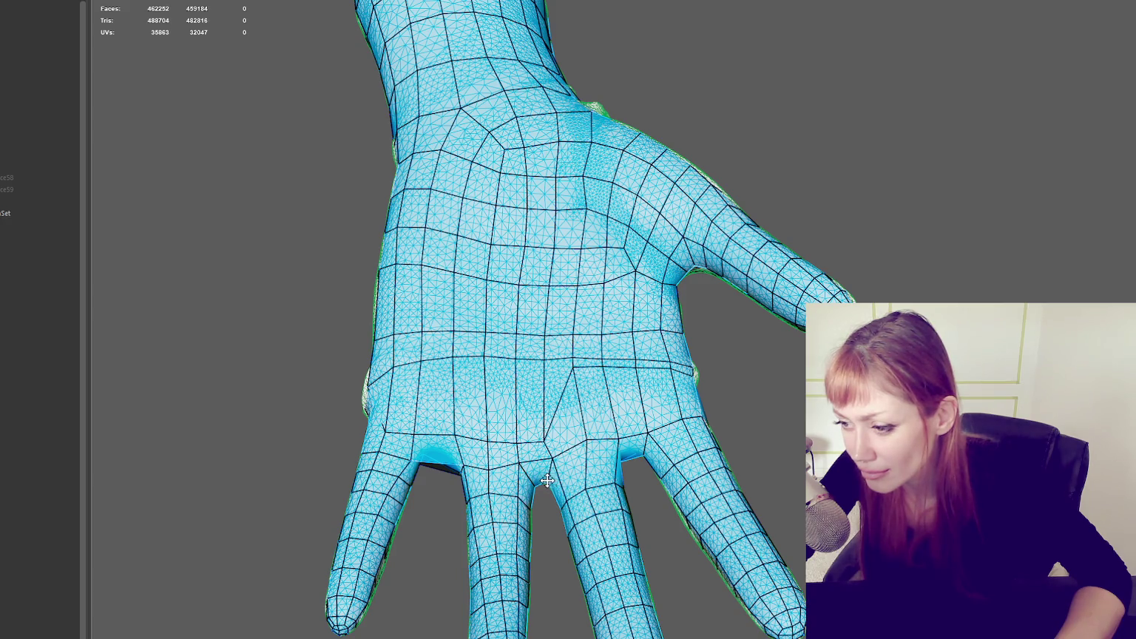
mouse_move(545, 444)
mouse_down()
mouse_move(547, 366)
mouse_move(481, 366)
mouse_up()
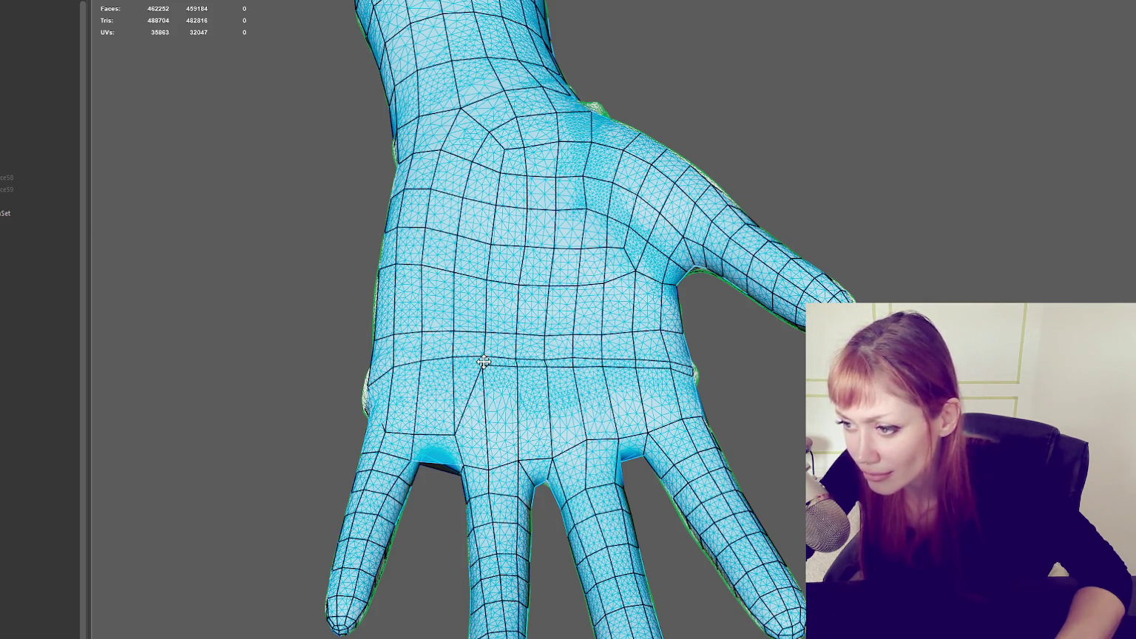
drag(456, 428, 422, 427)
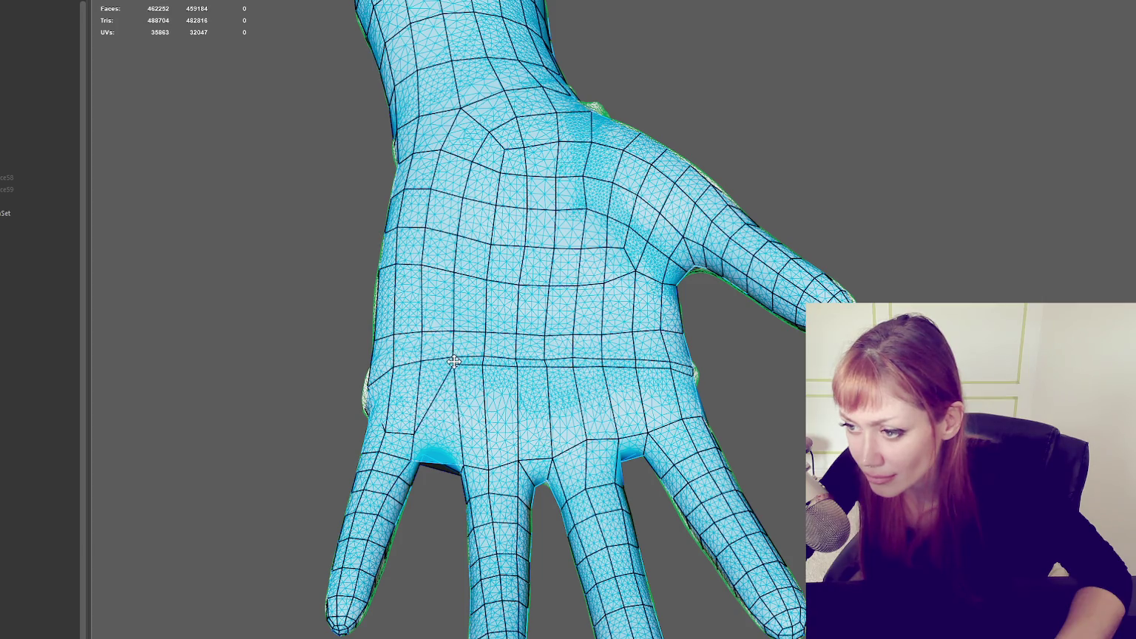
mouse_move(422, 427)
alt+mouse_down()
mouse_move(539, 363)
mouse_move(562, 369)
alt+mouse_up()
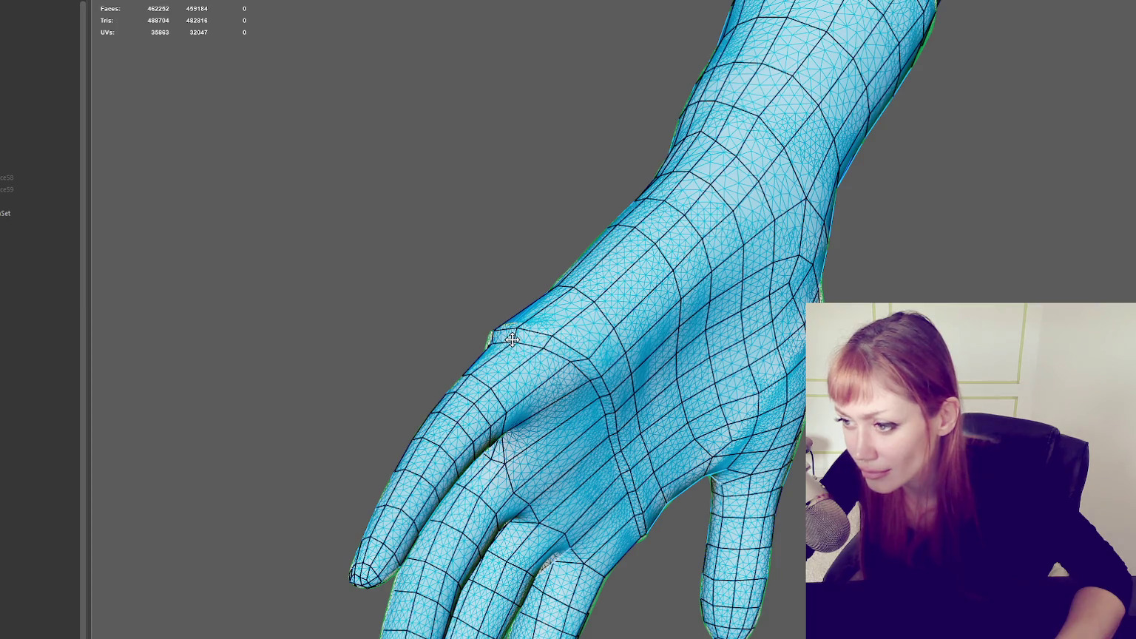
mouse_move(532, 343)
alt+mouse_down()
mouse_move(637, 384)
mouse_move(629, 460)
alt+mouse_up()
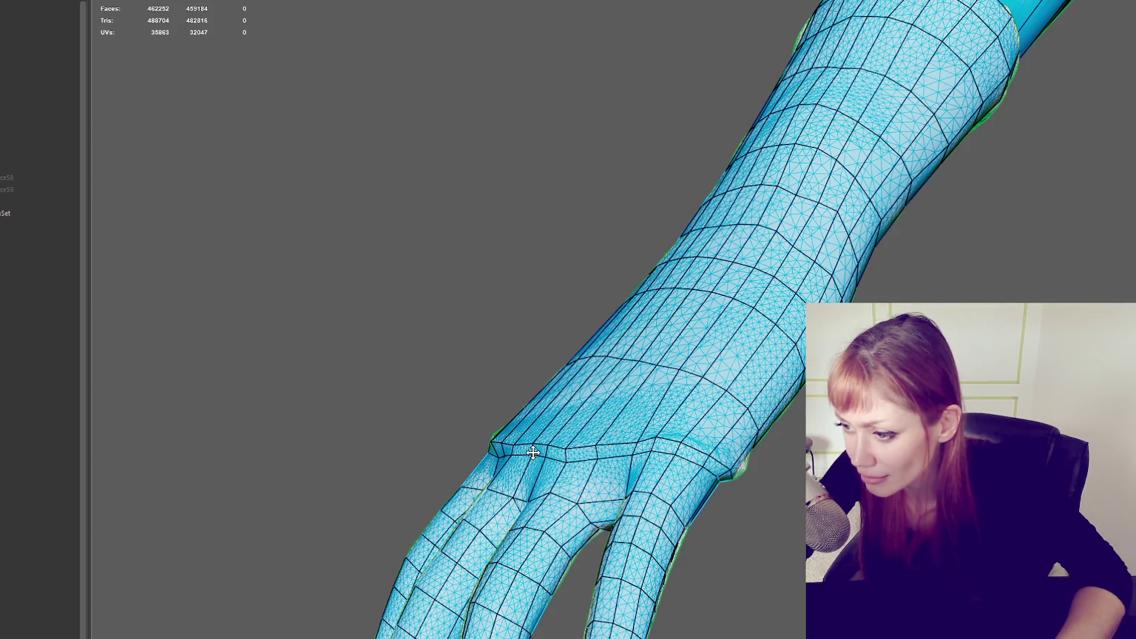
alt+drag(536, 450, 595, 449)
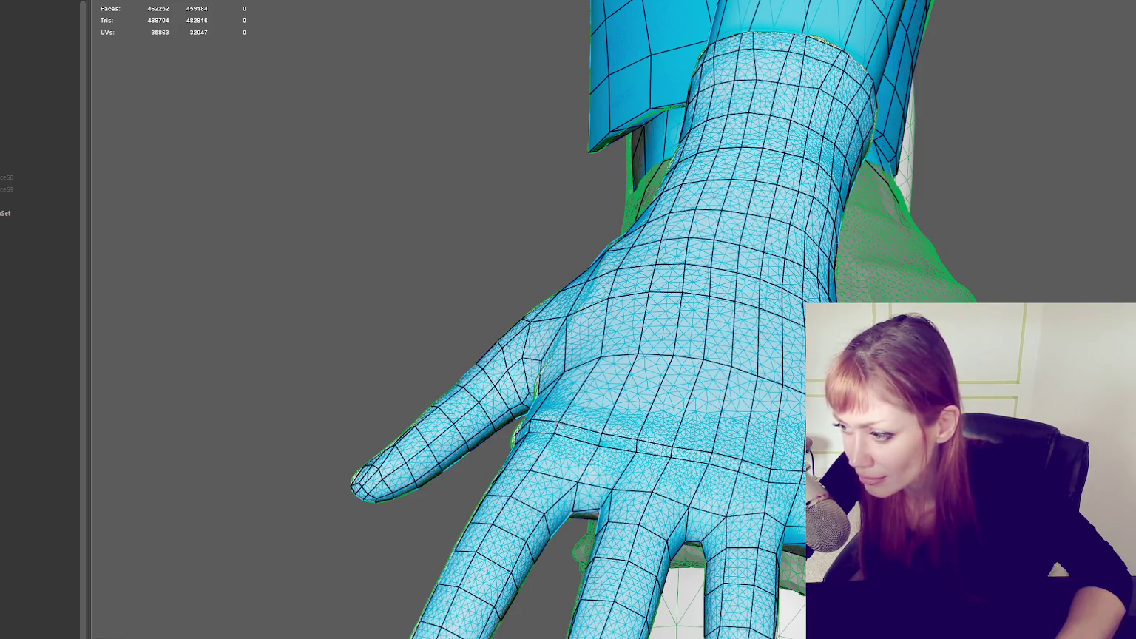
mouse_move(629, 414)
alt+mouse_down()
mouse_move(775, 419)
mouse_move(728, 402)
alt+mouse_up()
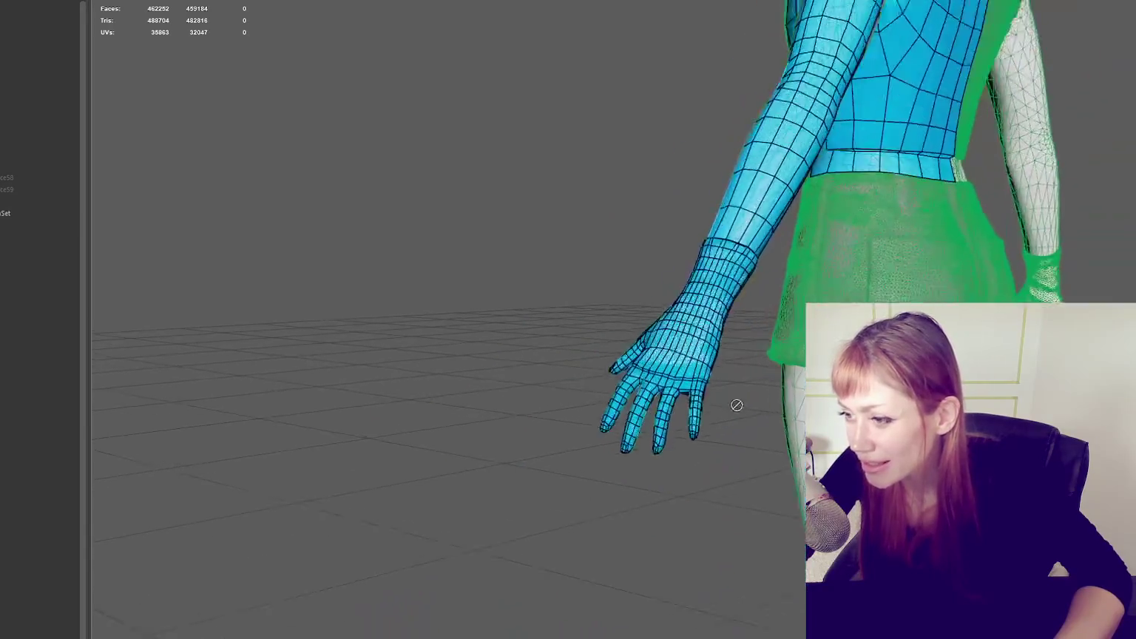
Step: Zoom out, tumble to the front and pan to frame the whole character
scroll(598, 497, down, 5)
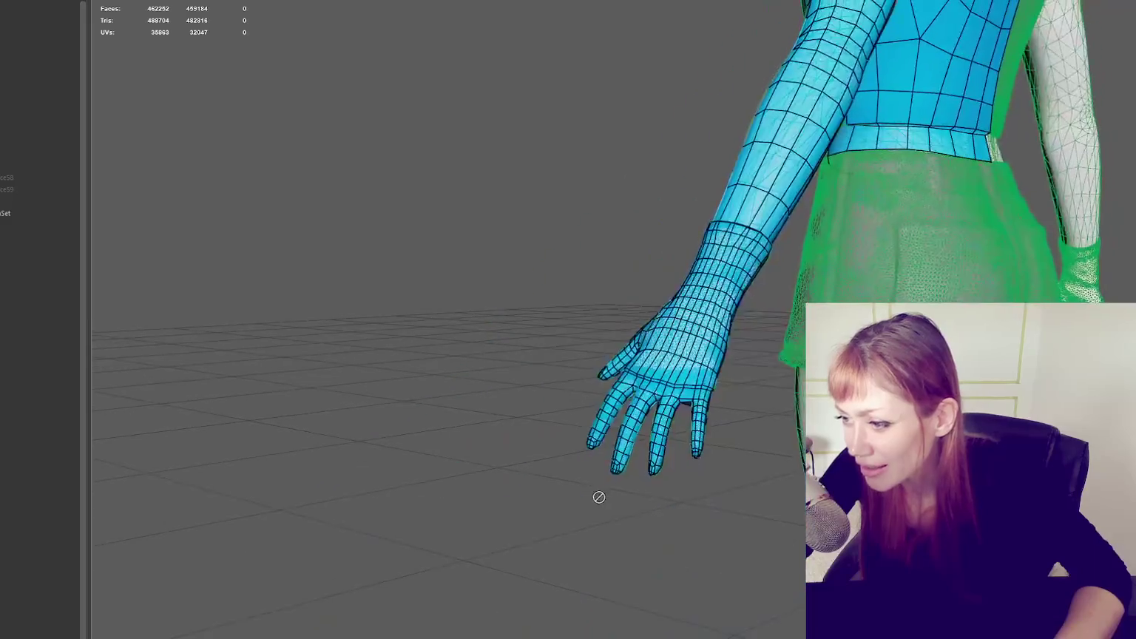
alt+drag(686, 306, 761, 349)
right_drag(688, 252, 805, 201)
scroll(695, 210, up, 3)
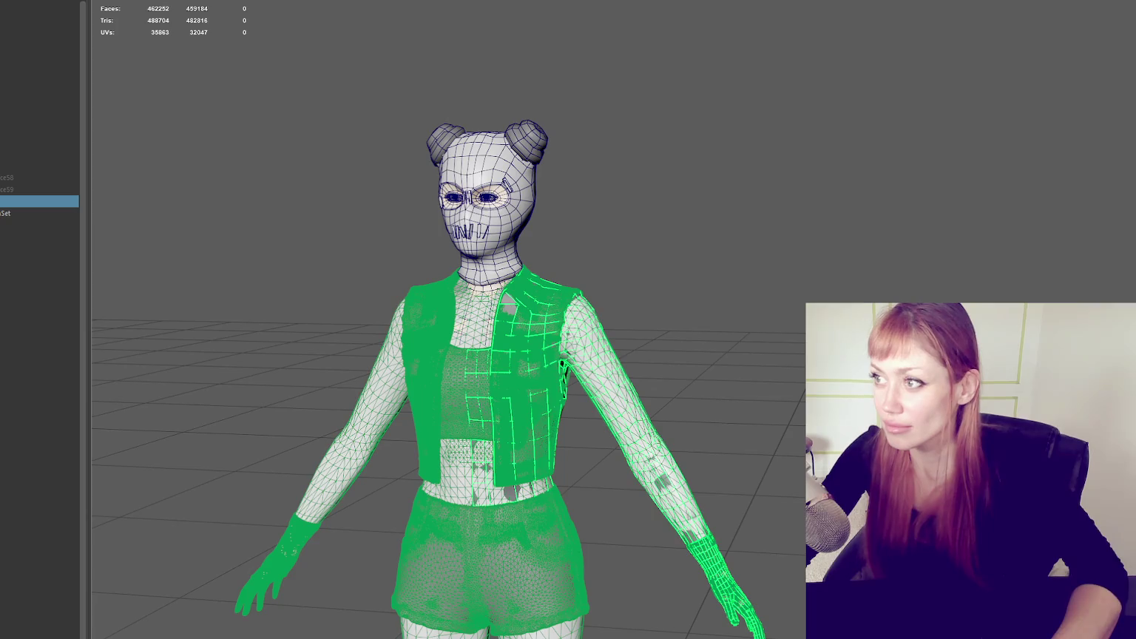
scroll(614, 237, up, 3)
alt+middle_drag(604, 283, 708, 252)
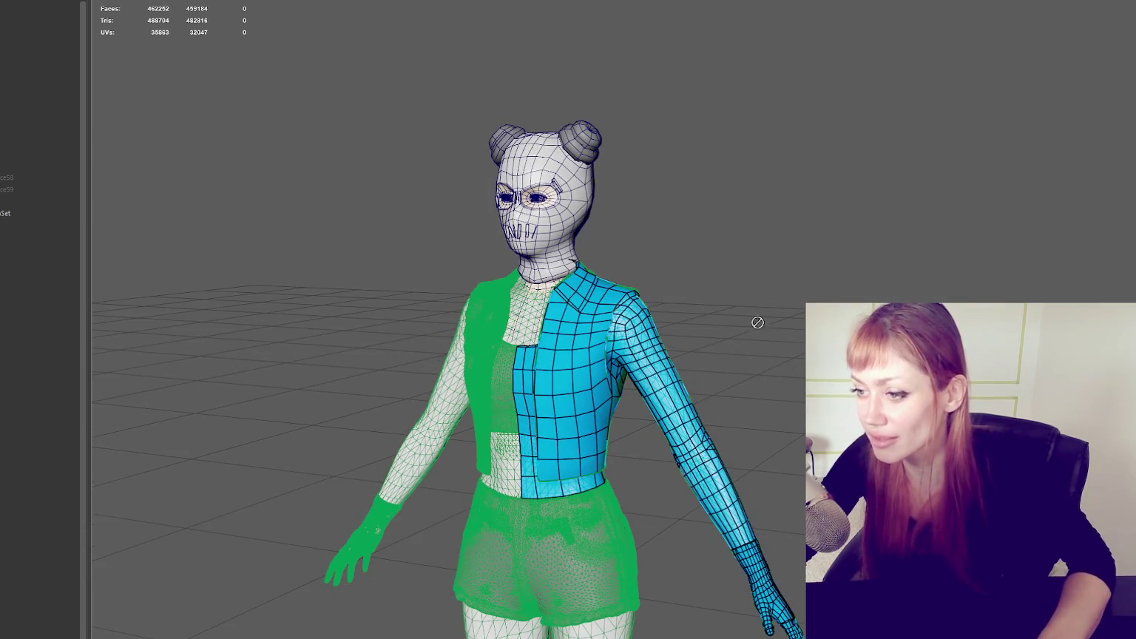
alt+drag(755, 322, 745, 293)
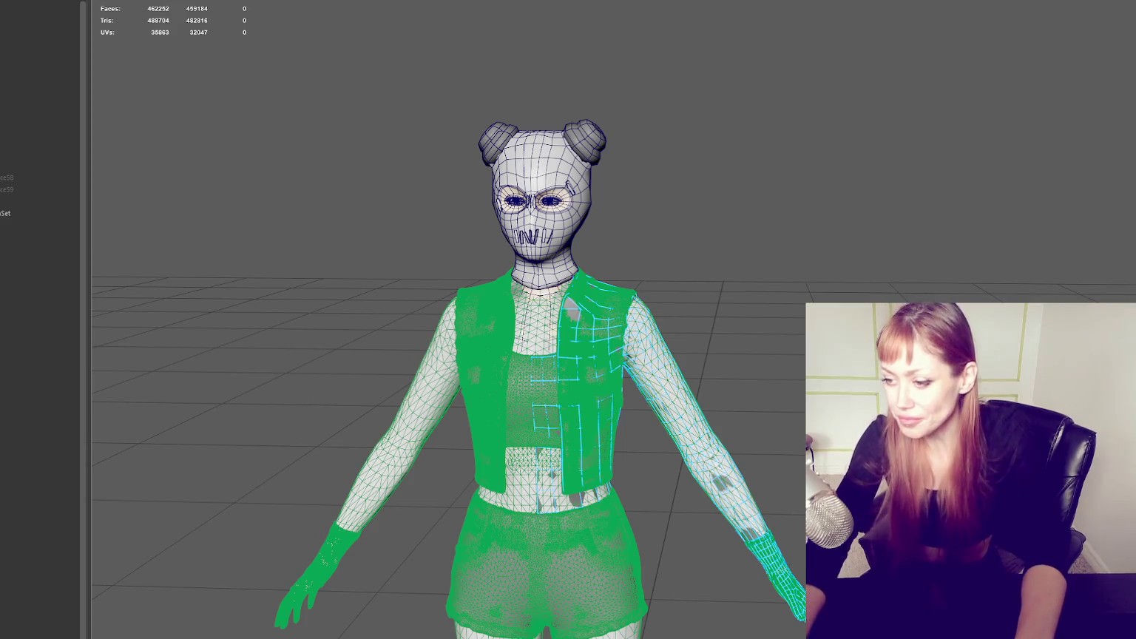
Step: Adjust the zoom on the full character showing the retopologized vest half and arm
scroll(611, 336, up, 5)
Step: Orbit around the collar and shoulder to a front three-quarter view of the vest armhole
alt+drag(740, 336, 611, 336)
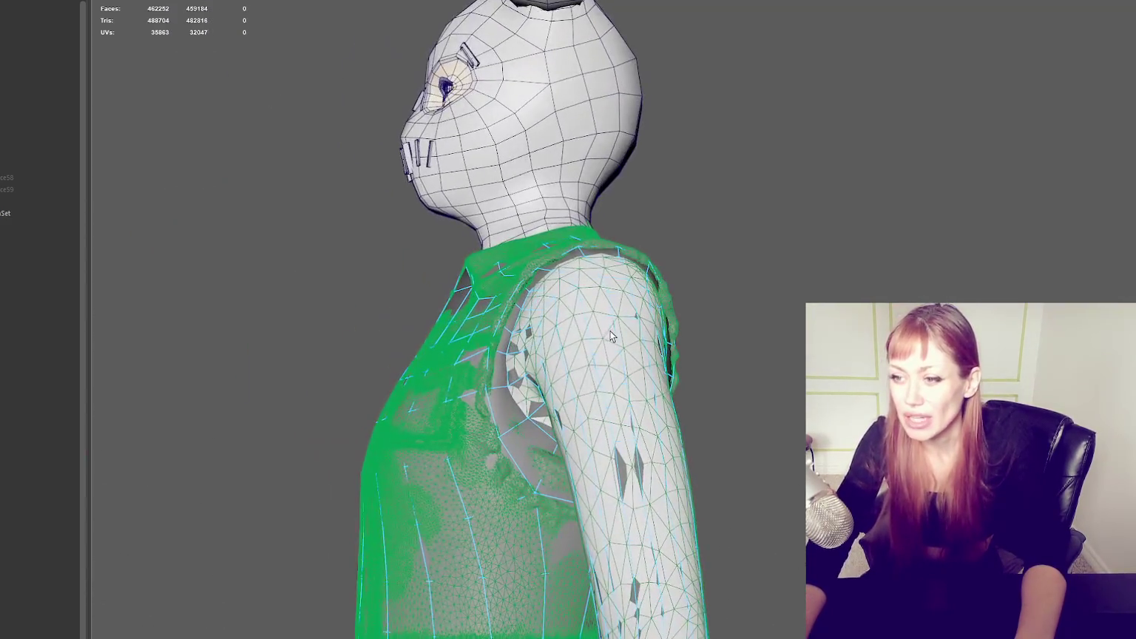
scroll(611, 337, up, 4)
alt+drag(398, 170, 591, 248)
mouse_move(629, 294)
alt+mouse_down()
mouse_move(566, 318)
mouse_move(568, 433)
alt+mouse_up()
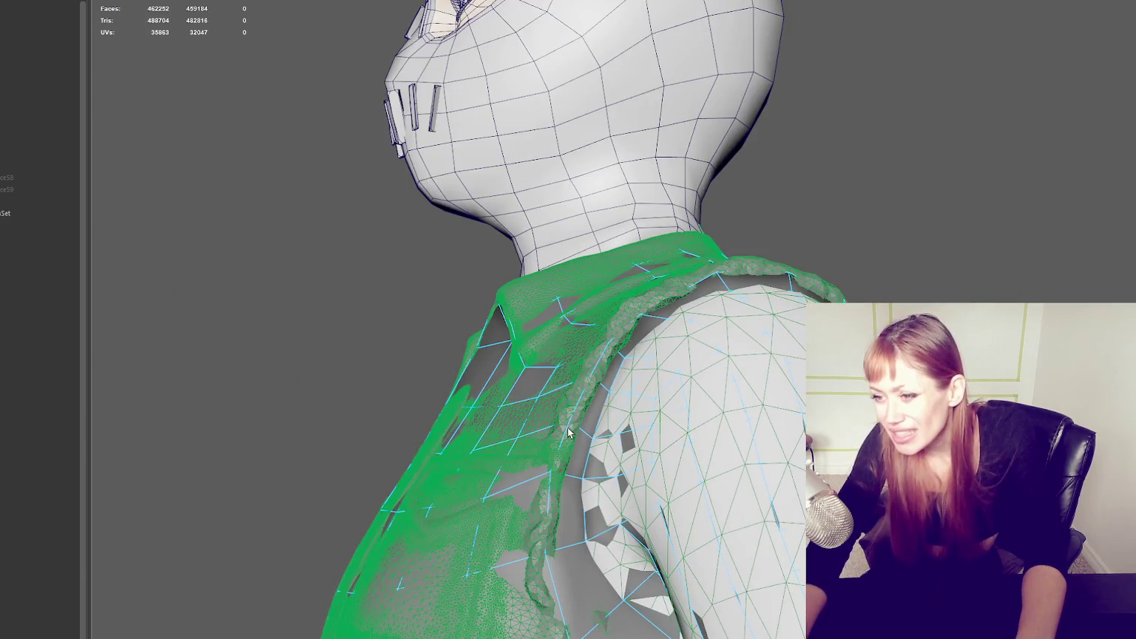
alt+drag(635, 295, 989, 303)
alt+drag(711, 259, 615, 246)
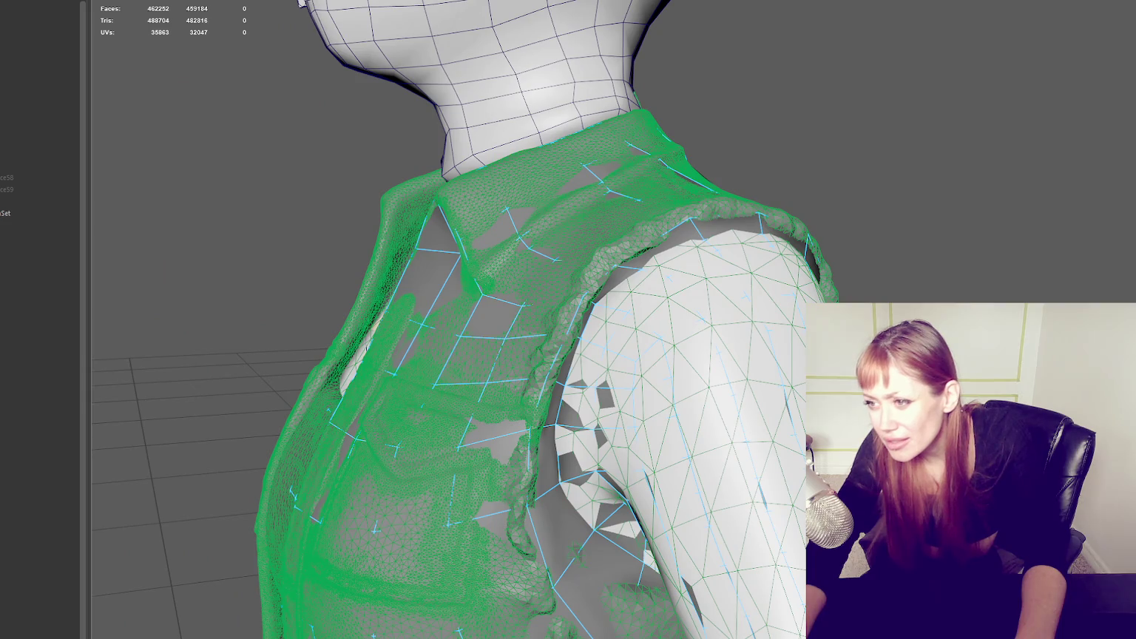
mouse_move(547, 383)
alt+mouse_down()
mouse_move(646, 309)
mouse_move(771, 269)
alt+mouse_up()
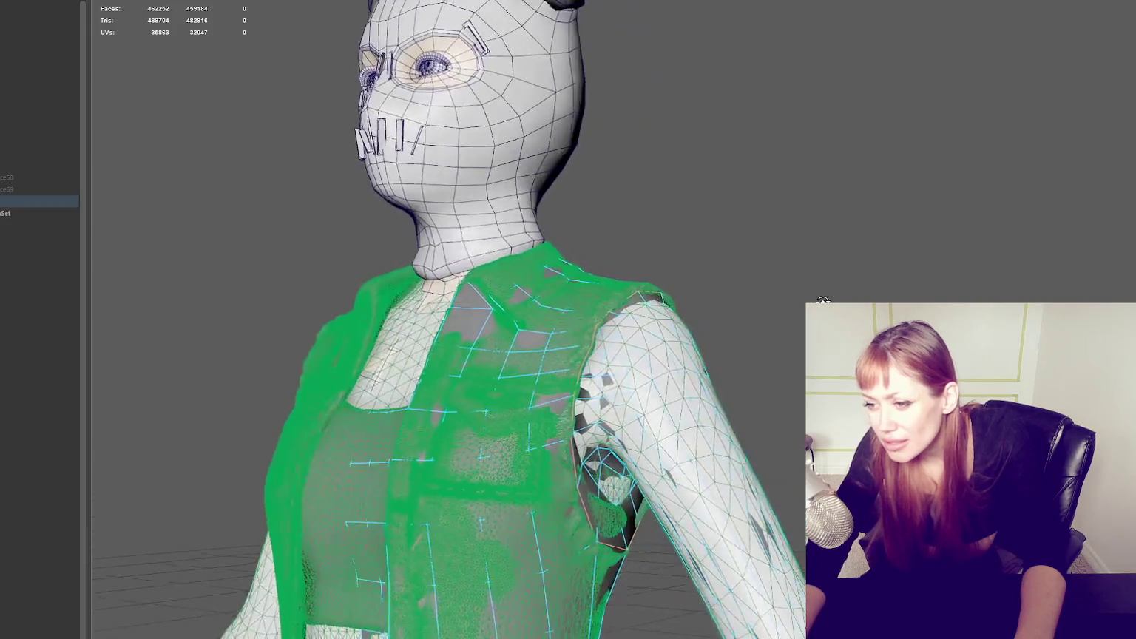
scroll(771, 269, up, 3)
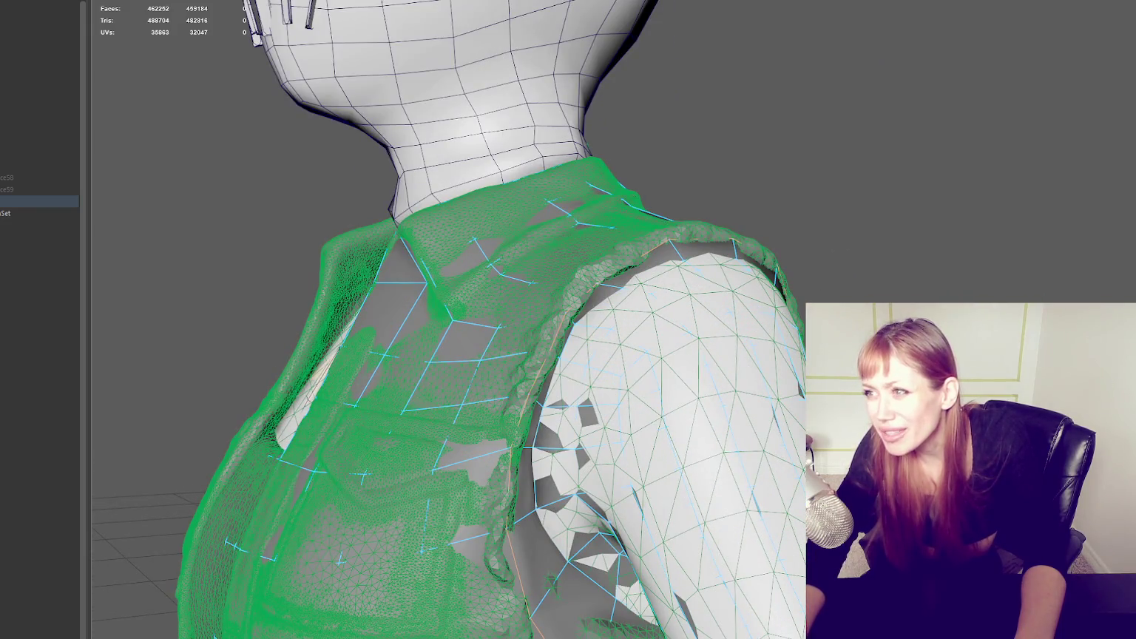
alt+drag(771, 269, 722, 195)
scroll(945, 215, up, 2)
mouse_move(945, 215)
alt+mouse_down()
mouse_move(1001, 211)
mouse_move(705, 261)
alt+mouse_up()
alt+drag(798, 212, 801, 255)
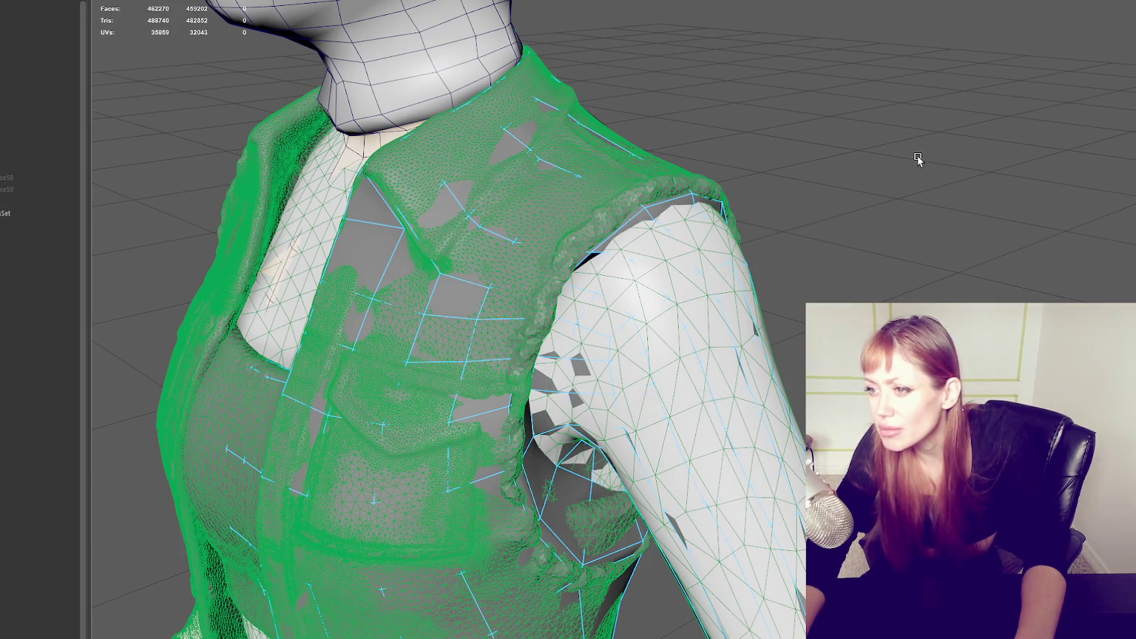
Step: Add quad faces around the vest armhole, comparing with undo/redo, reaching 462270 faces
alt+drag(917, 159, 918, 152)
key(ctrl+z)
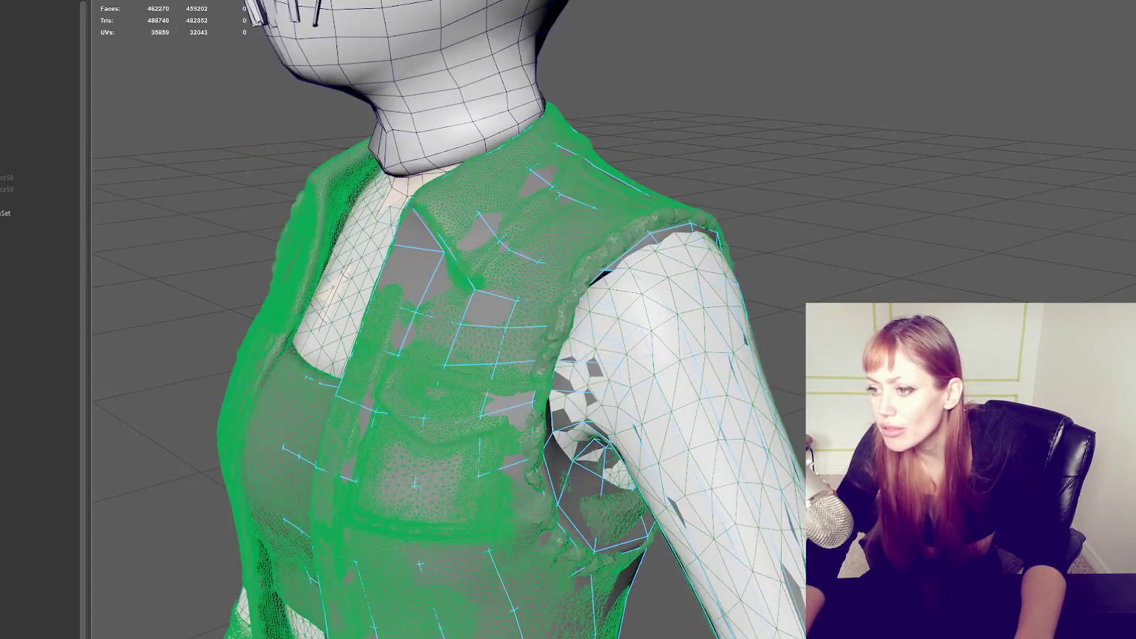
key(ctrl+z)
key(shift+z)
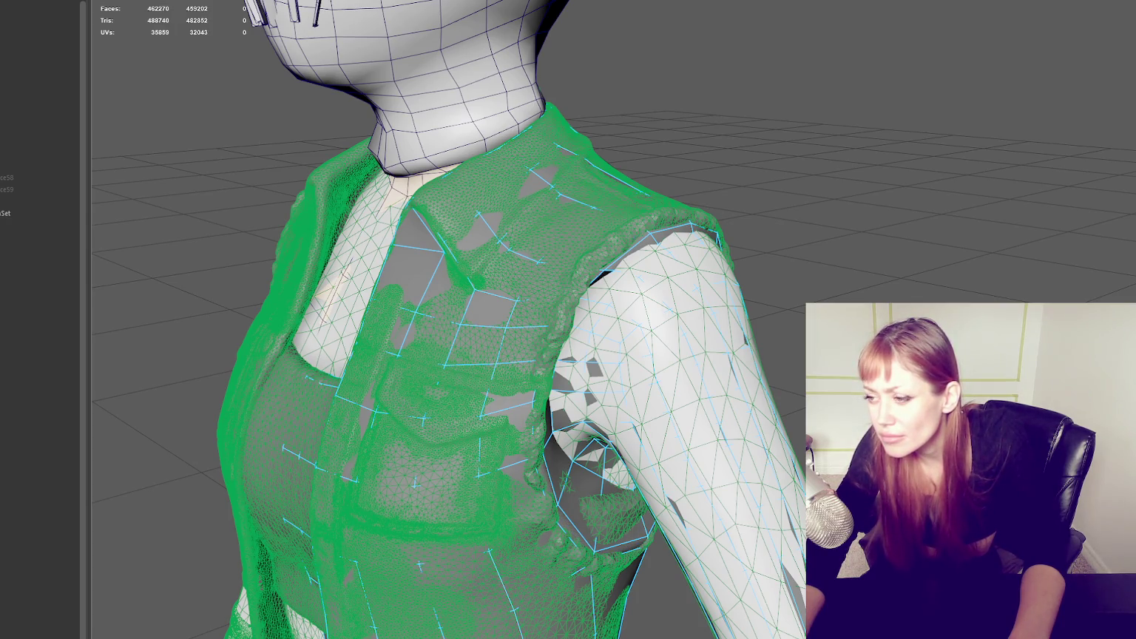
key(ctrl+z)
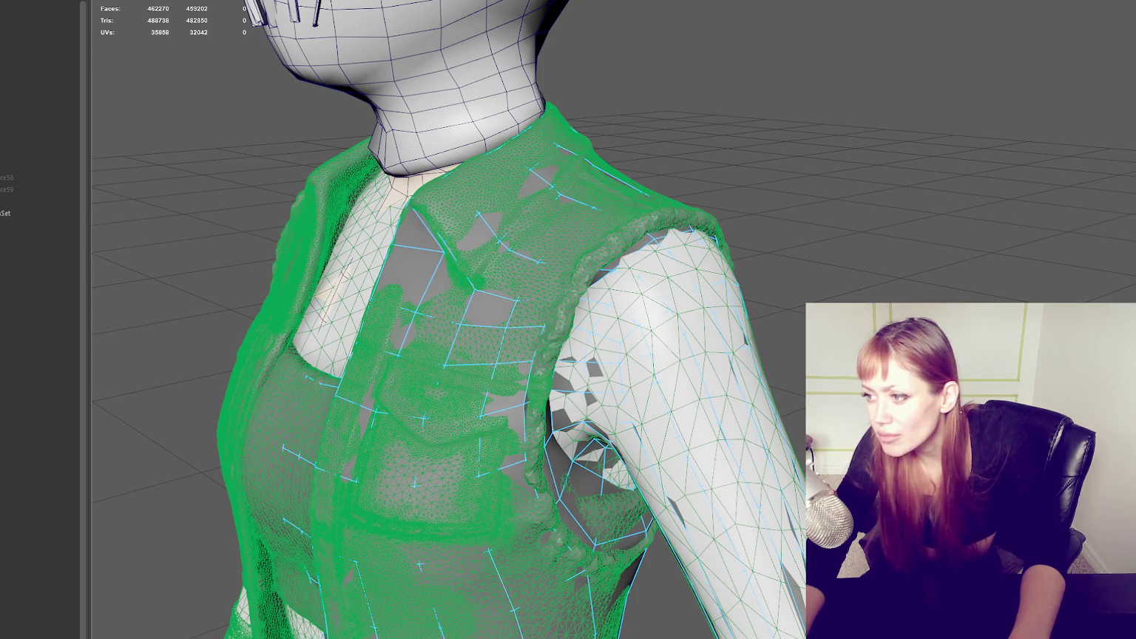
key(shift+z)
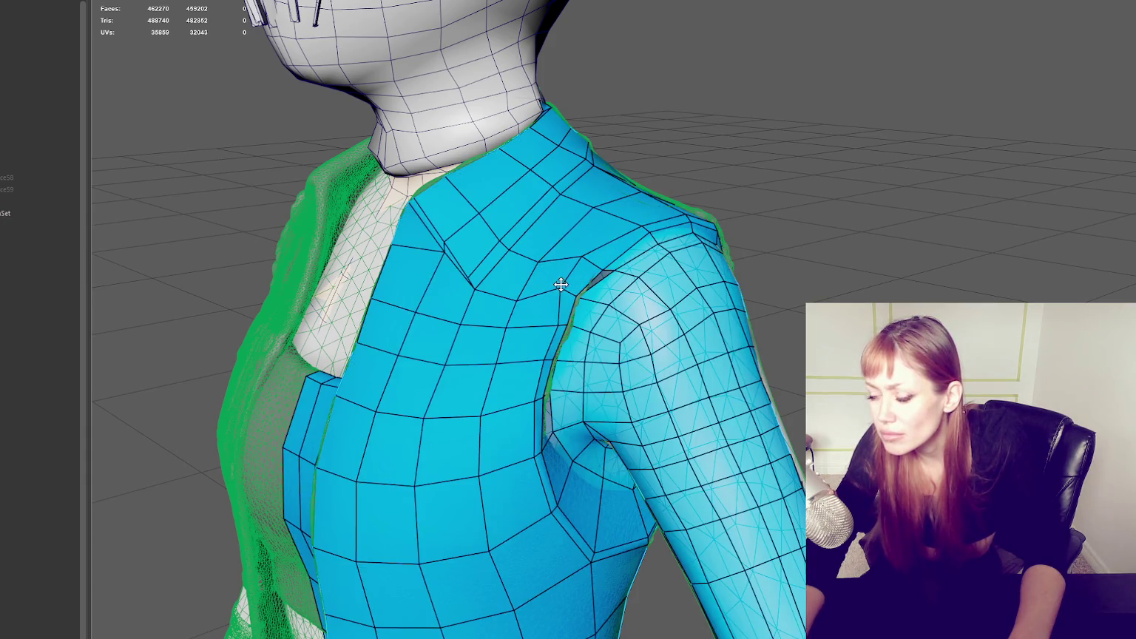
Step: Check the shoulder in wireframe and shaded views, then undo the crease faces back to 462252
alt+drag(560, 284, 522, 338)
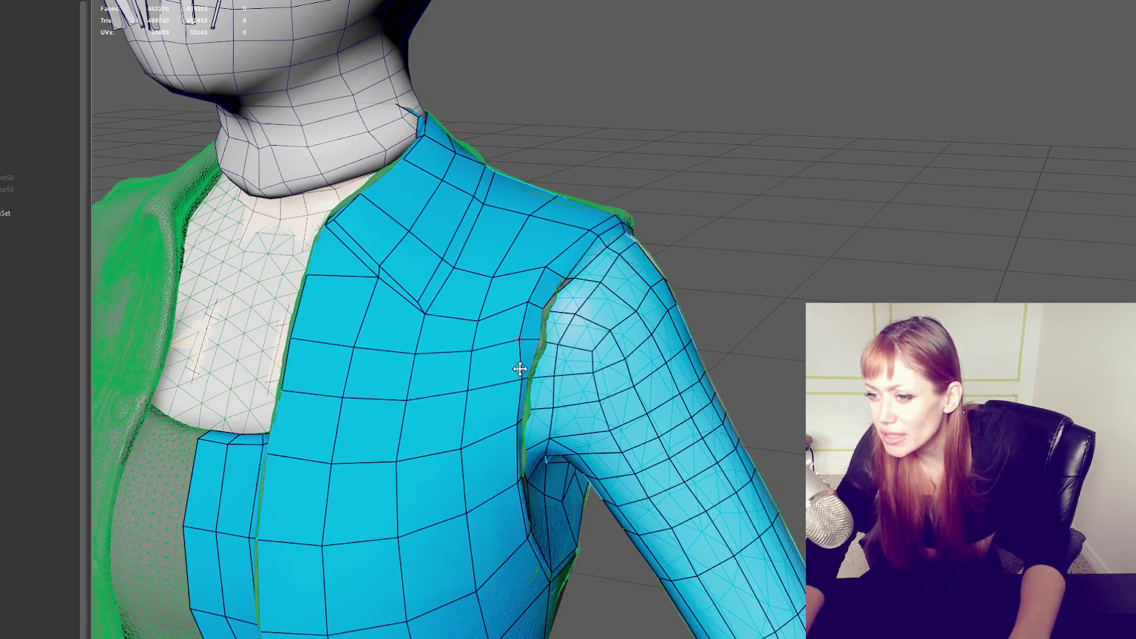
key(4)
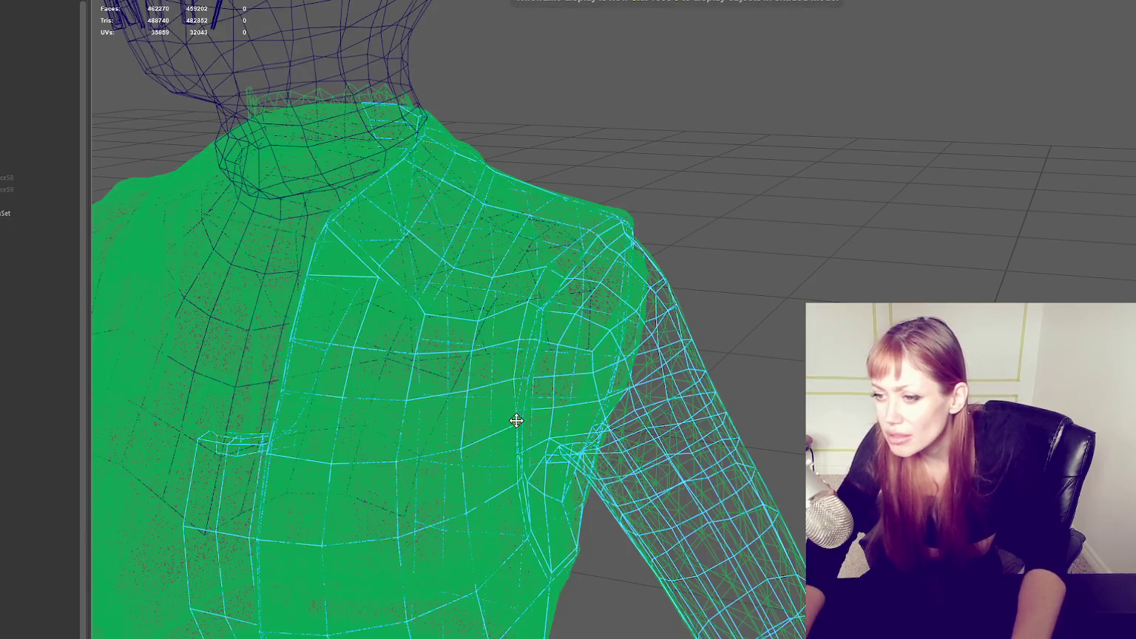
mouse_move(508, 418)
alt+mouse_down()
mouse_move(516, 329)
mouse_move(454, 326)
mouse_move(507, 343)
mouse_move(550, 418)
alt+mouse_up()
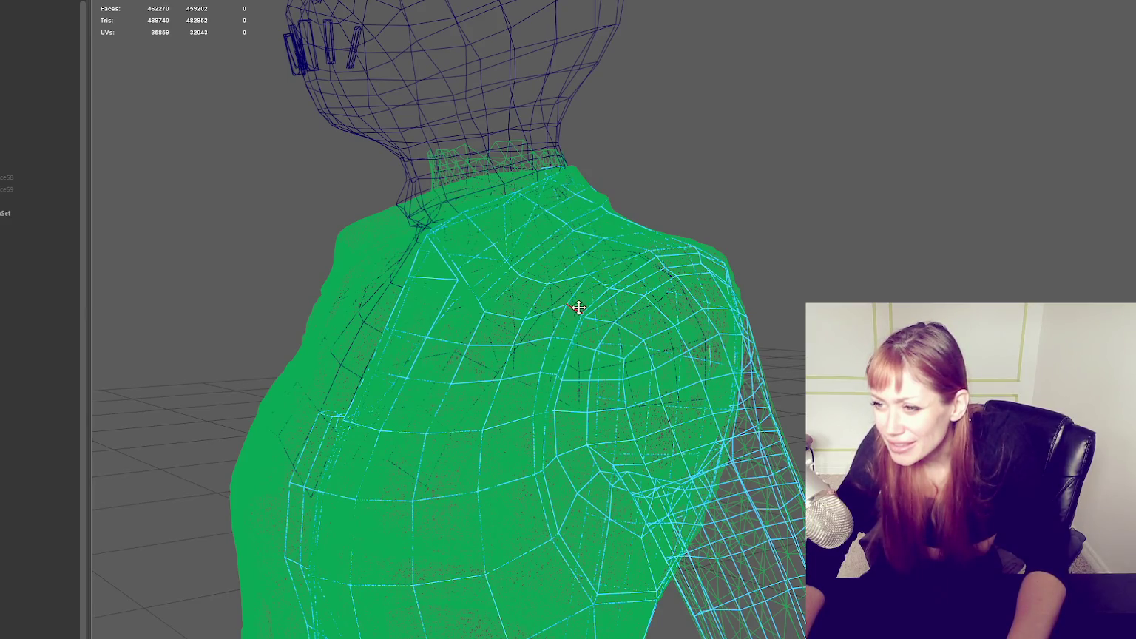
key(5)
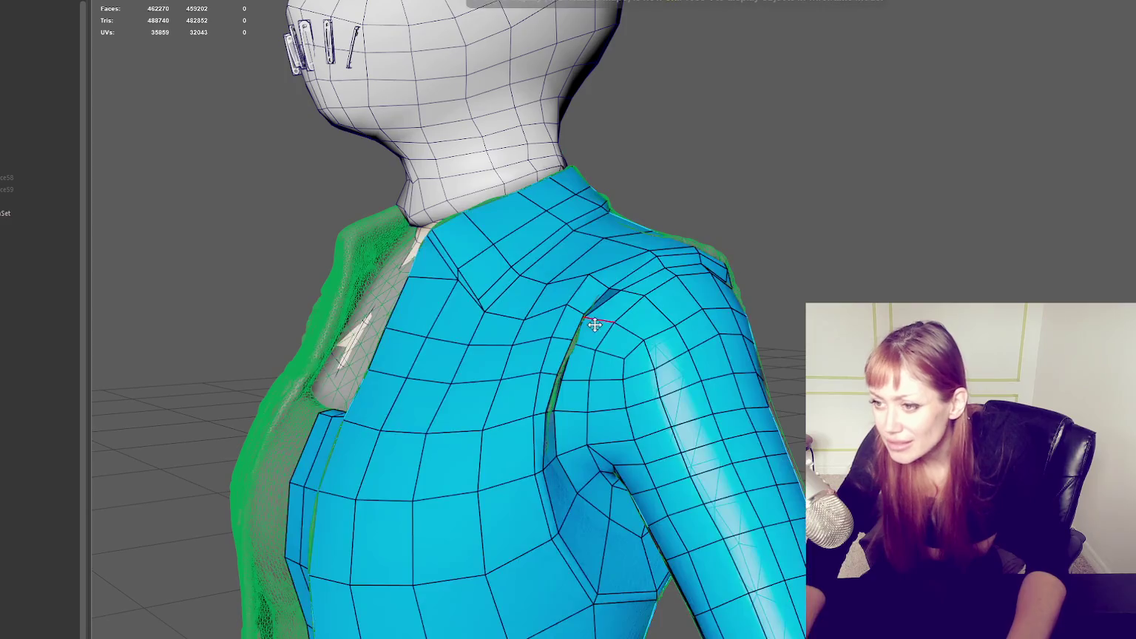
mouse_move(634, 294)
alt+mouse_down()
mouse_move(740, 300)
mouse_move(676, 393)
alt+mouse_up()
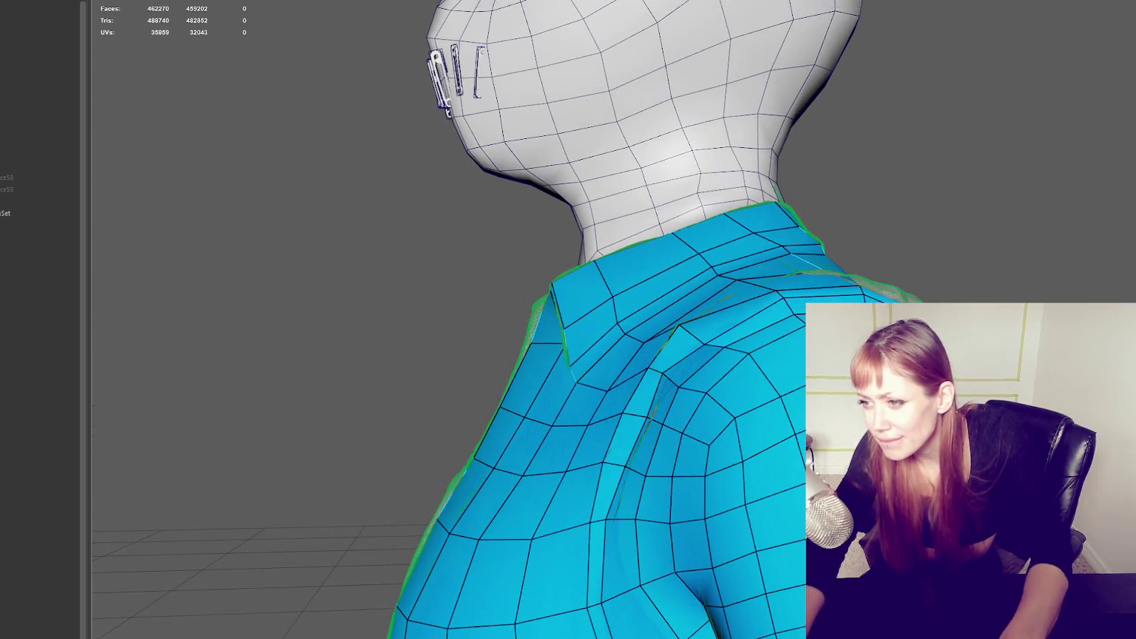
key(ctrl+z)
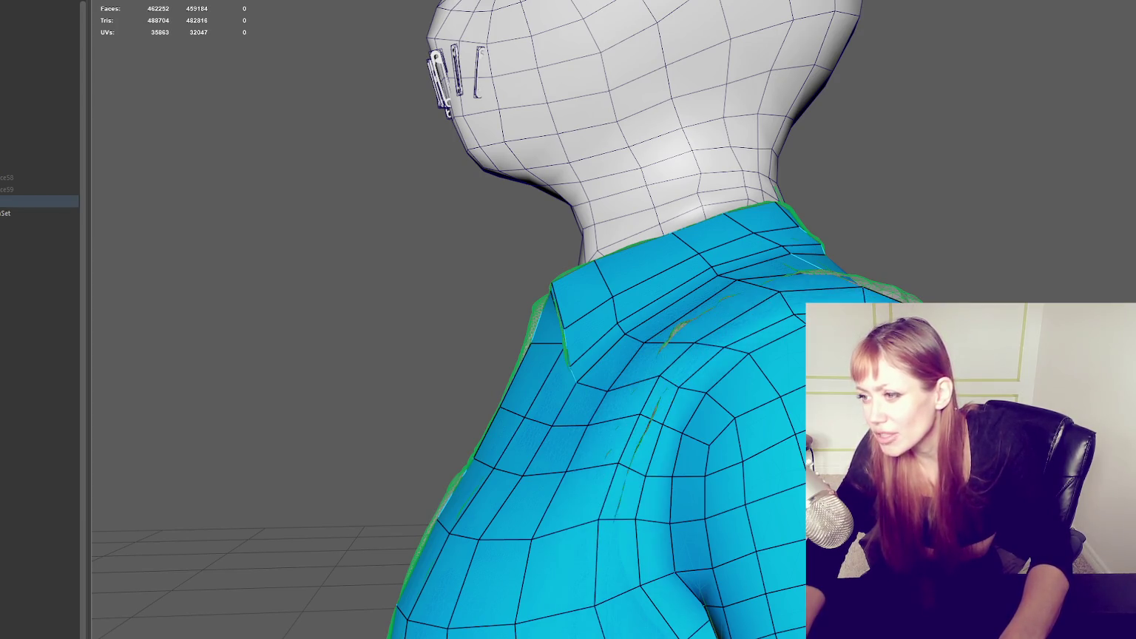
Step: Orbit down to inspect the lower back, hips and side of the torso
mouse_move(738, 406)
alt+mouse_down()
mouse_move(738, 298)
mouse_move(505, 236)
mouse_move(530, 271)
mouse_move(499, 325)
alt+mouse_up()
scroll(510, 322, up, 3)
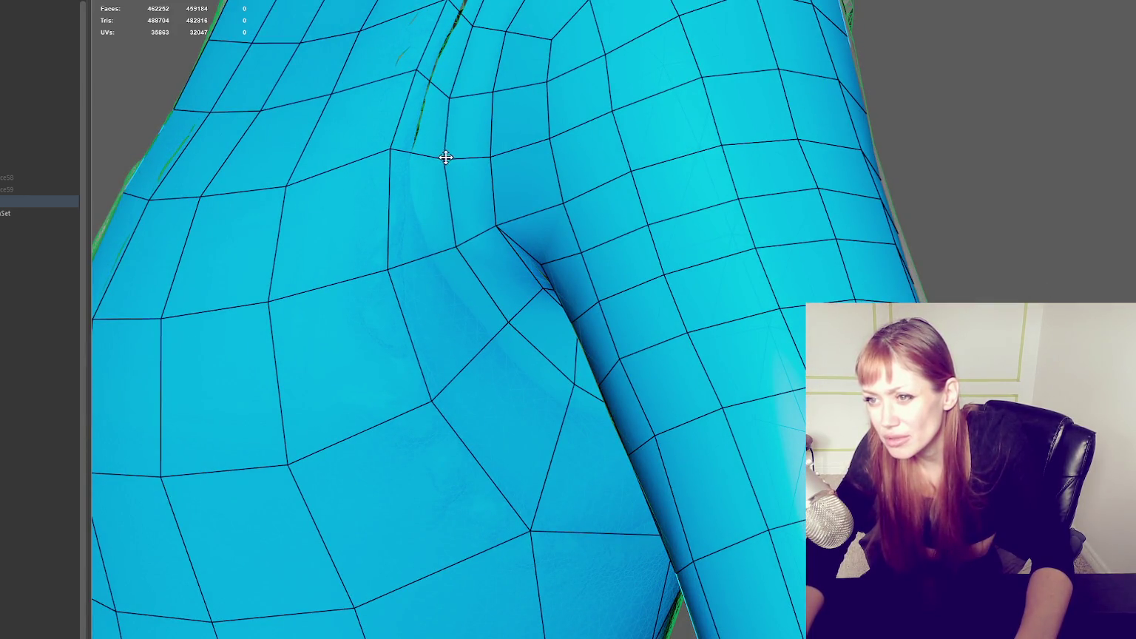
mouse_move(535, 355)
alt+mouse_down()
mouse_move(507, 172)
mouse_move(715, 229)
alt+mouse_up()
scroll(555, 110, down, 5)
mouse_move(715, 228)
alt+right_down()
mouse_move(898, 230)
mouse_move(816, 215)
alt+right_up()
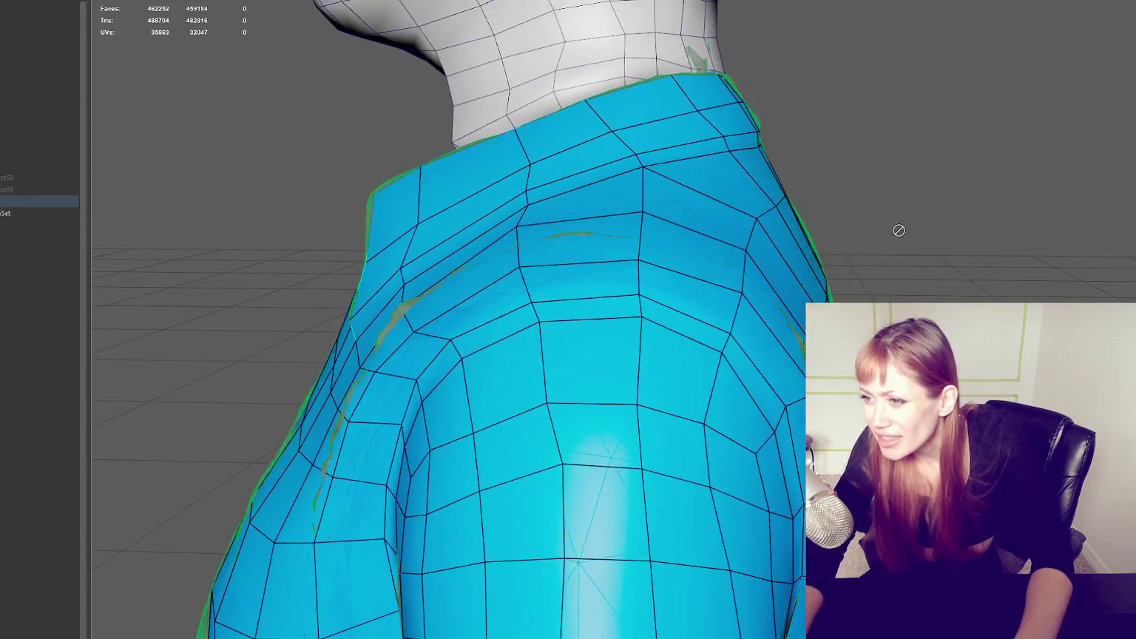
scroll(739, 244, up, 5)
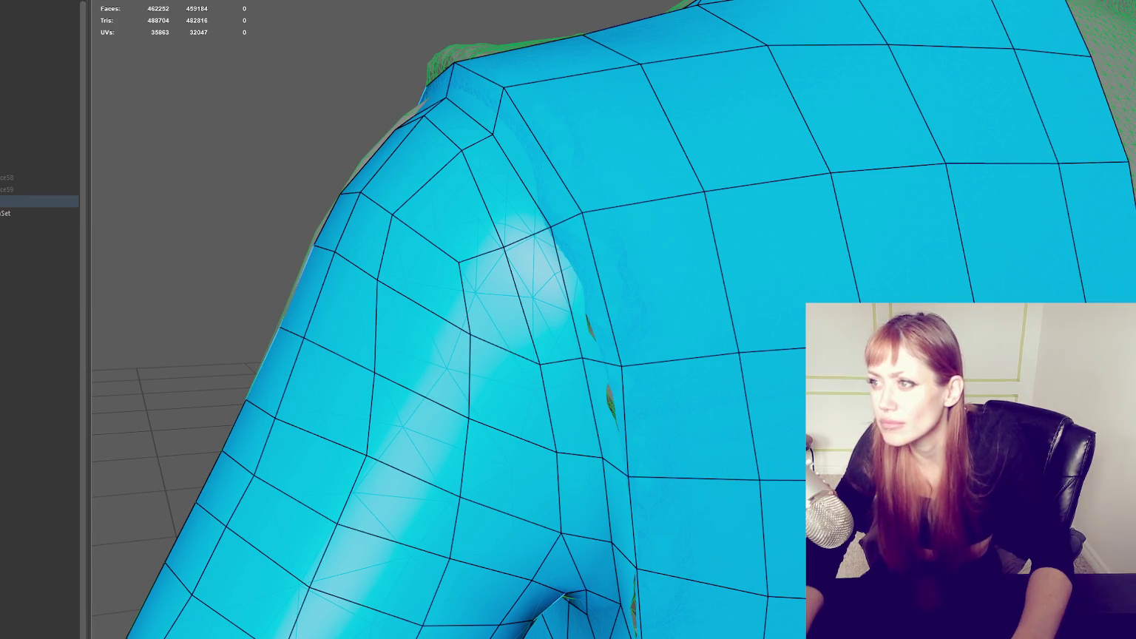
Step: Select a shoulder vertex on the retopo mesh, toggling wireframe and shaded display to inspect it
key(q)
right_drag(319, 67, 554, 206)
drag(555, 240, 550, 231)
key(6)
key(4)
key(6)
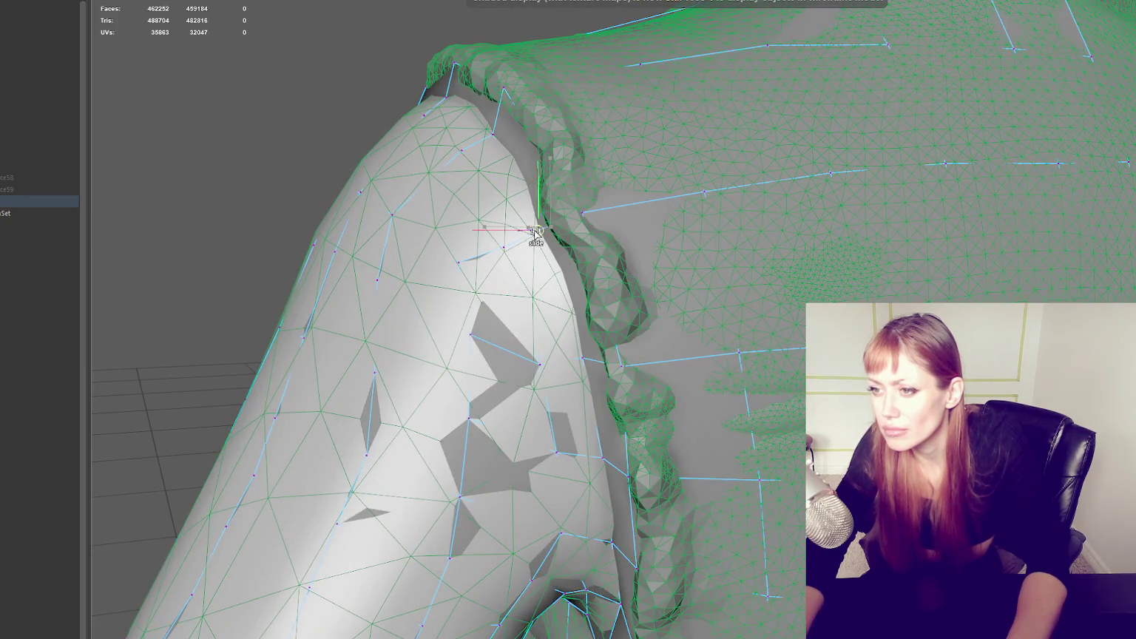
mouse_move(542, 230)
alt+mouse_down()
mouse_move(679, 246)
mouse_move(545, 241)
mouse_move(578, 246)
mouse_move(593, 300)
alt+mouse_up()
mouse_move(507, 184)
alt+mouse_down()
mouse_move(550, 184)
mouse_move(462, 142)
alt+mouse_up()
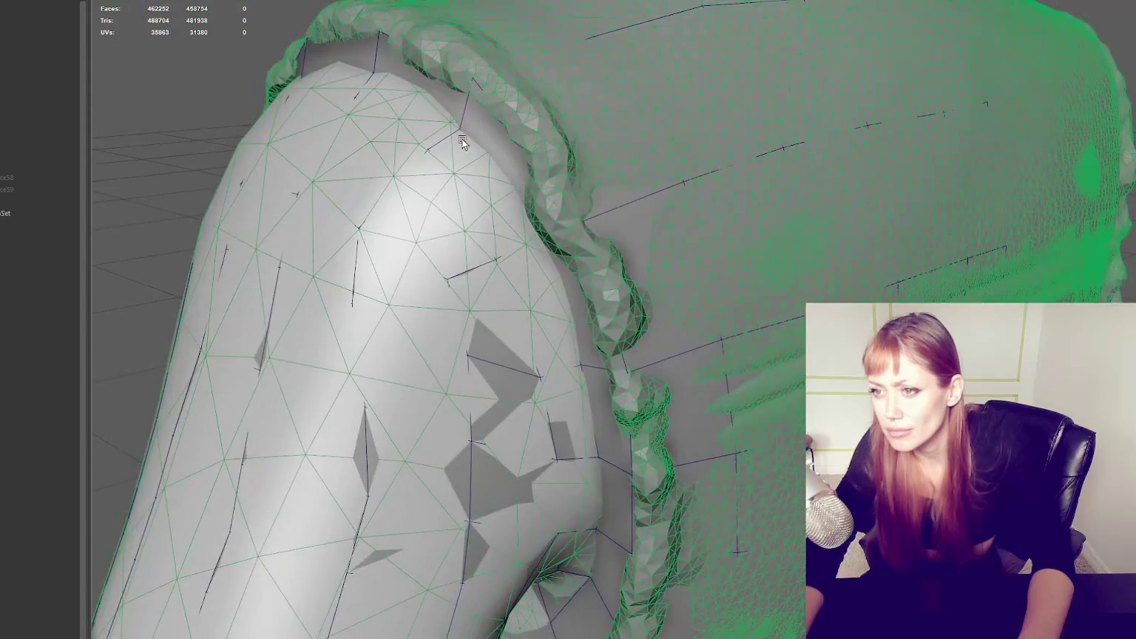
Step: Slide the shoulder-top vertices along their edges toward the vest rim
click(453, 131)
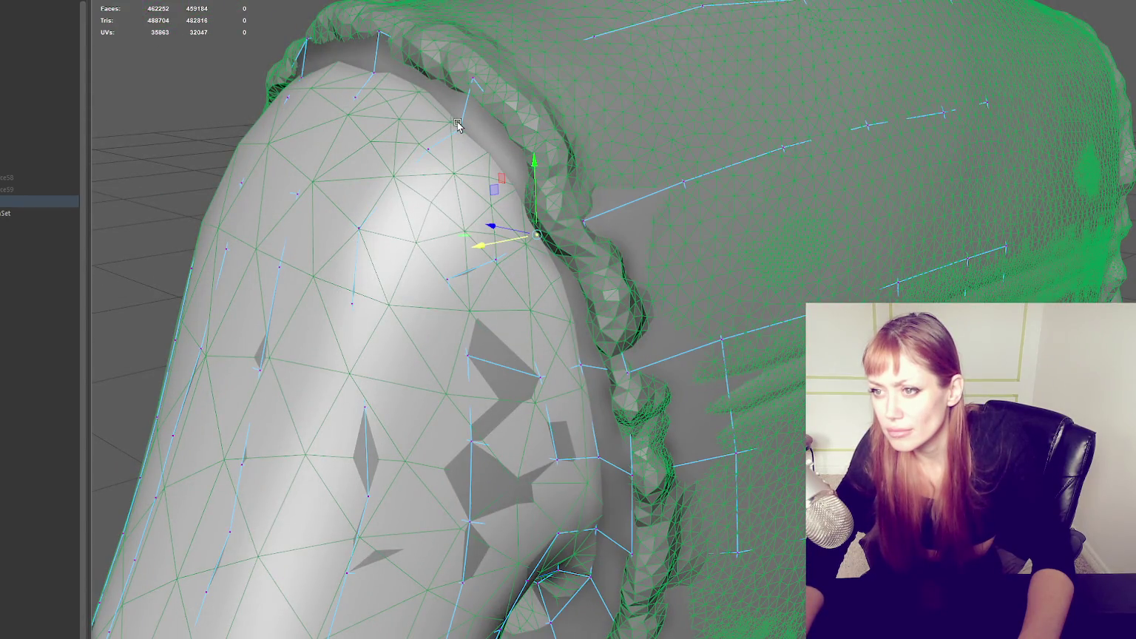
click(458, 127)
click(457, 129)
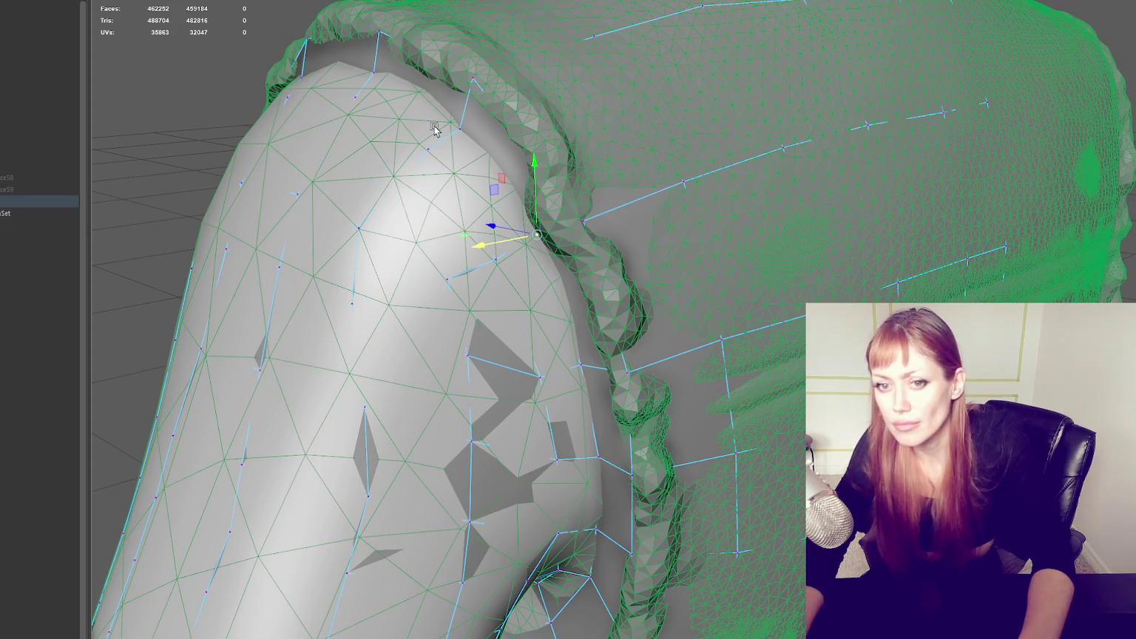
click(458, 128)
drag(426, 138, 435, 130)
mouse_move(374, 76)
mouse_down()
mouse_move(331, 74)
mouse_move(309, 183)
mouse_move(385, 190)
mouse_up()
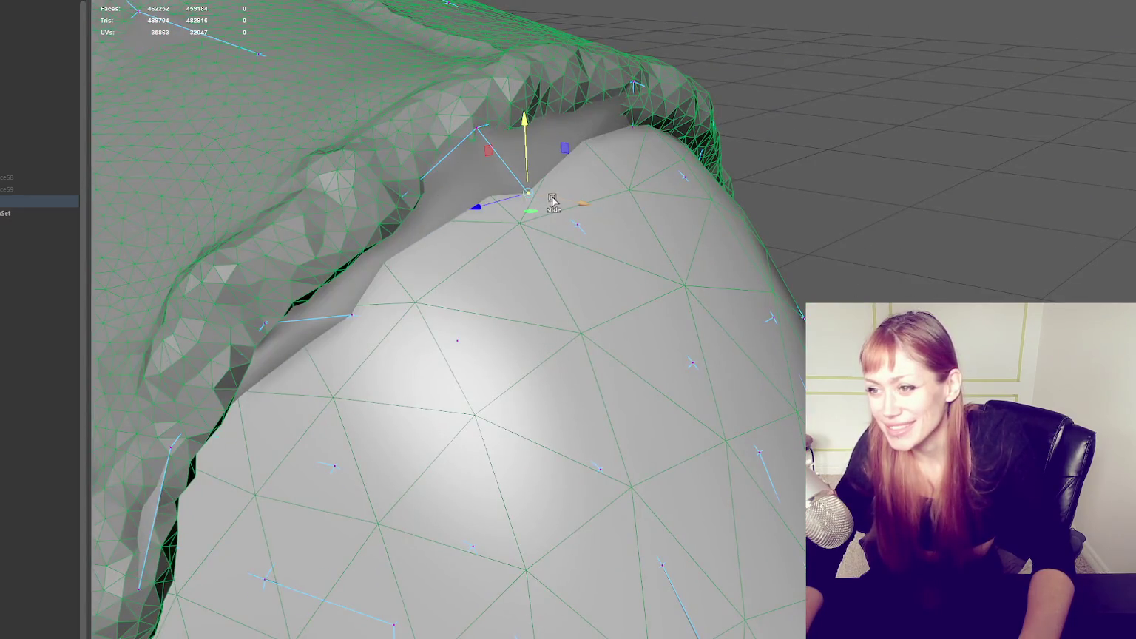
drag(533, 198, 514, 186)
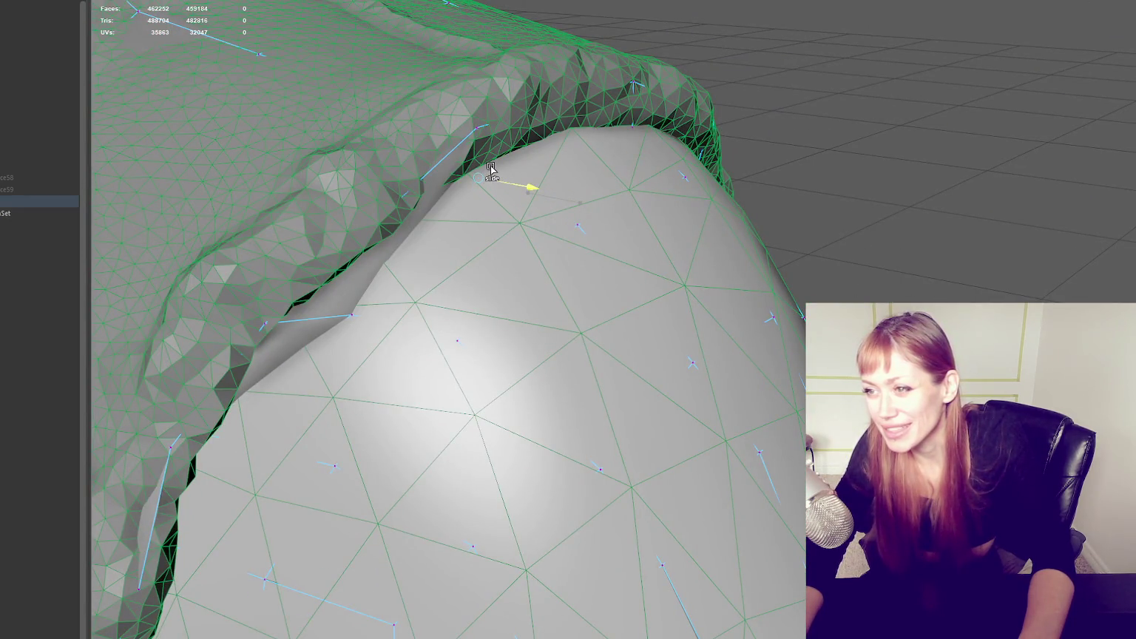
Step: Pull a lower shoulder vertex inward onto the sculpt edge and show the retopo as blue quads
click(533, 192)
mouse_move(533, 192)
alt+mouse_down()
mouse_move(774, 210)
mouse_move(630, 200)
alt+mouse_up()
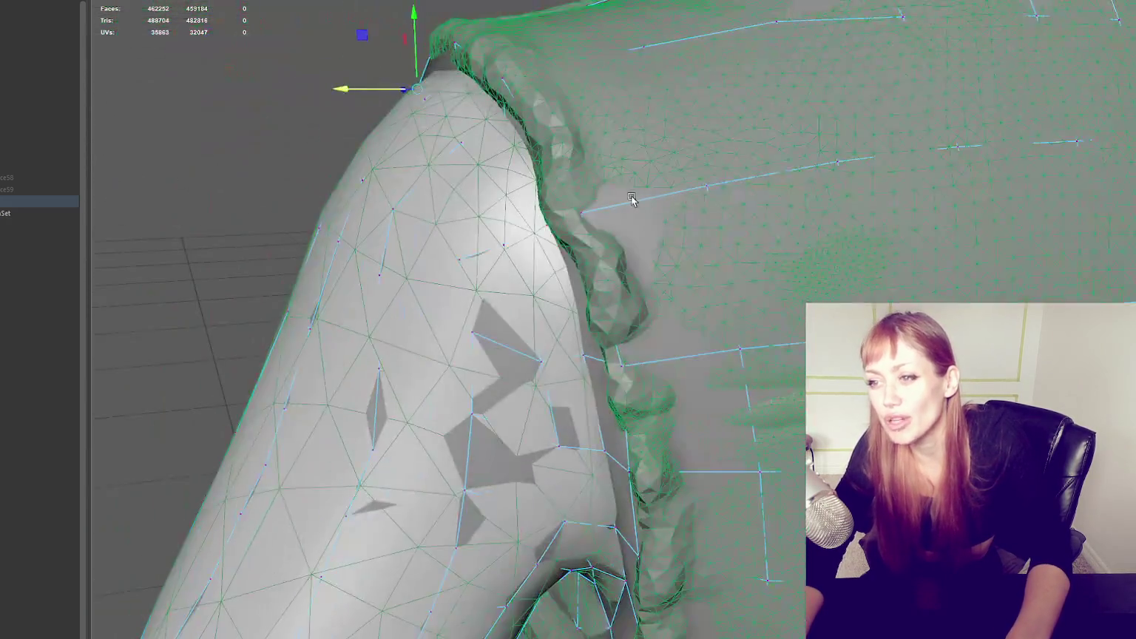
key(4)
key(Right)
key(Right)
key(Right)
key(5)
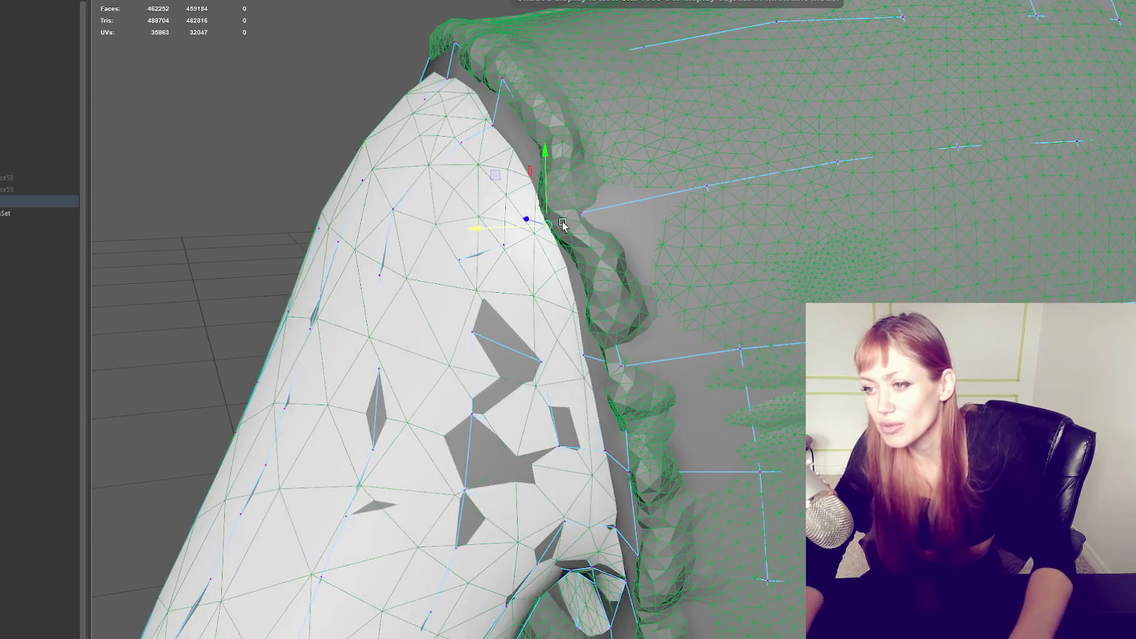
middle_drag(562, 221, 572, 332)
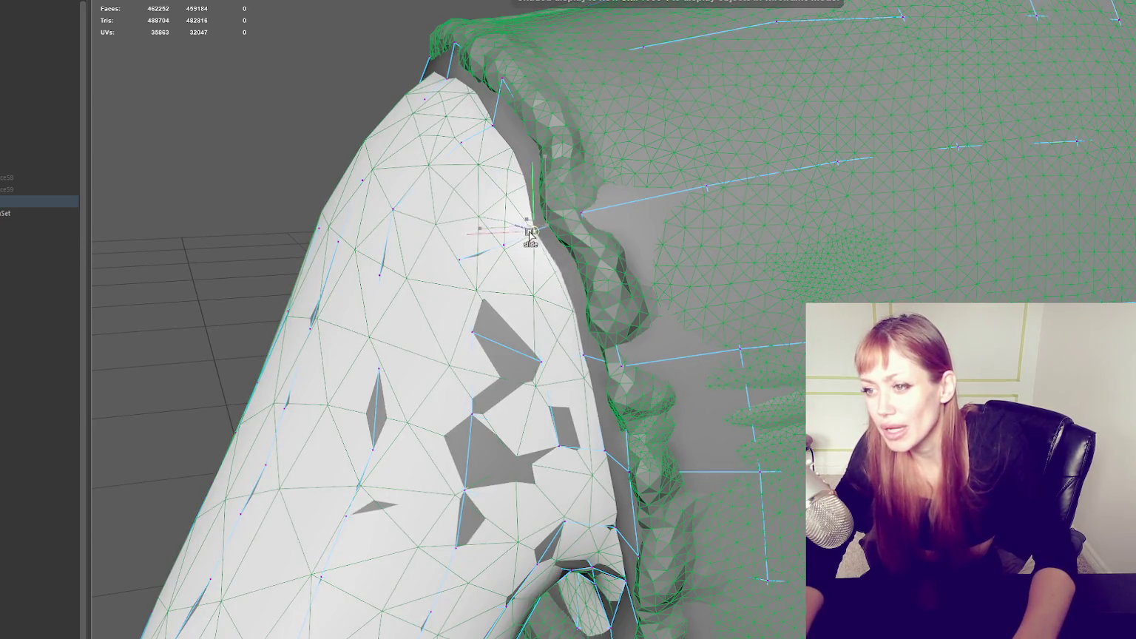
click(581, 354)
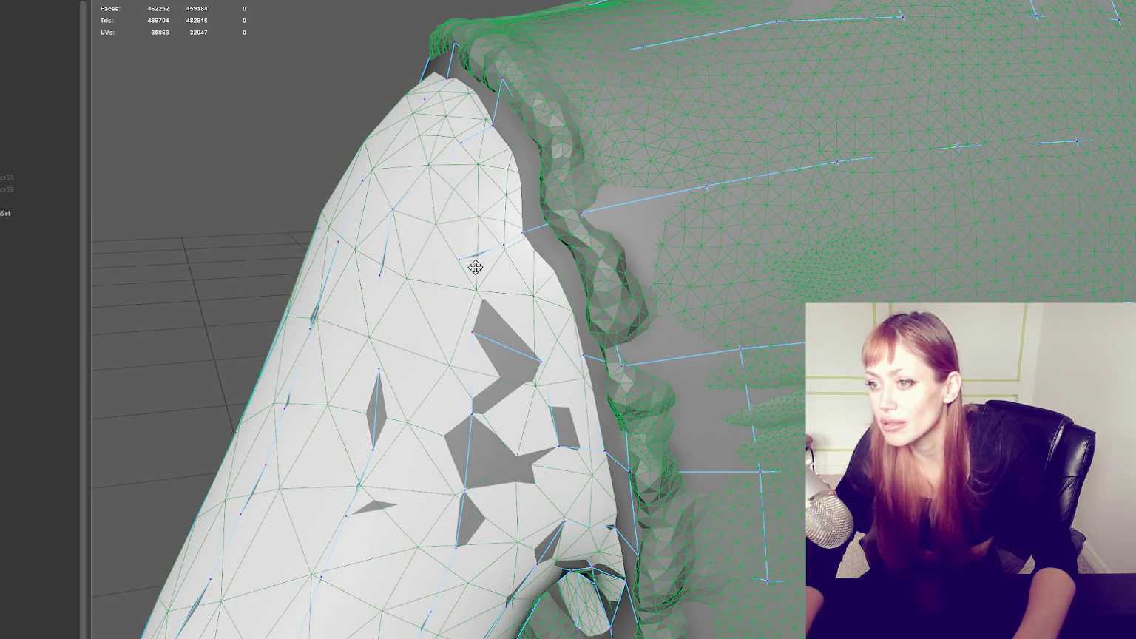
click(475, 267)
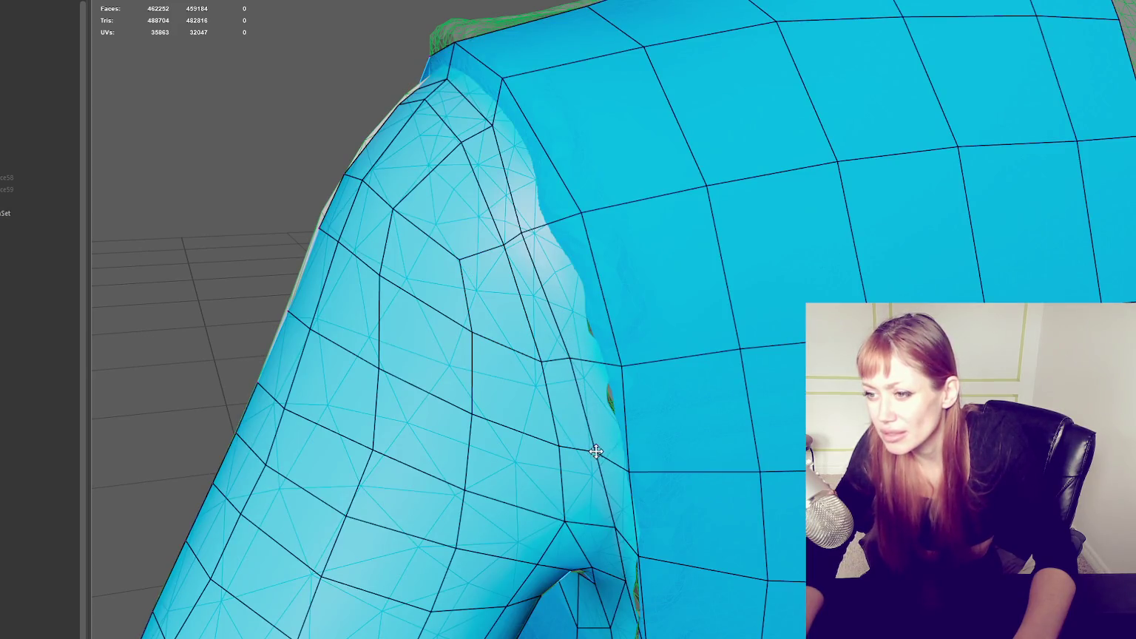
Step: Nudge the shoulder seam vertices outward and up so they sit on the sculpt
scroll(583, 406, up, 5)
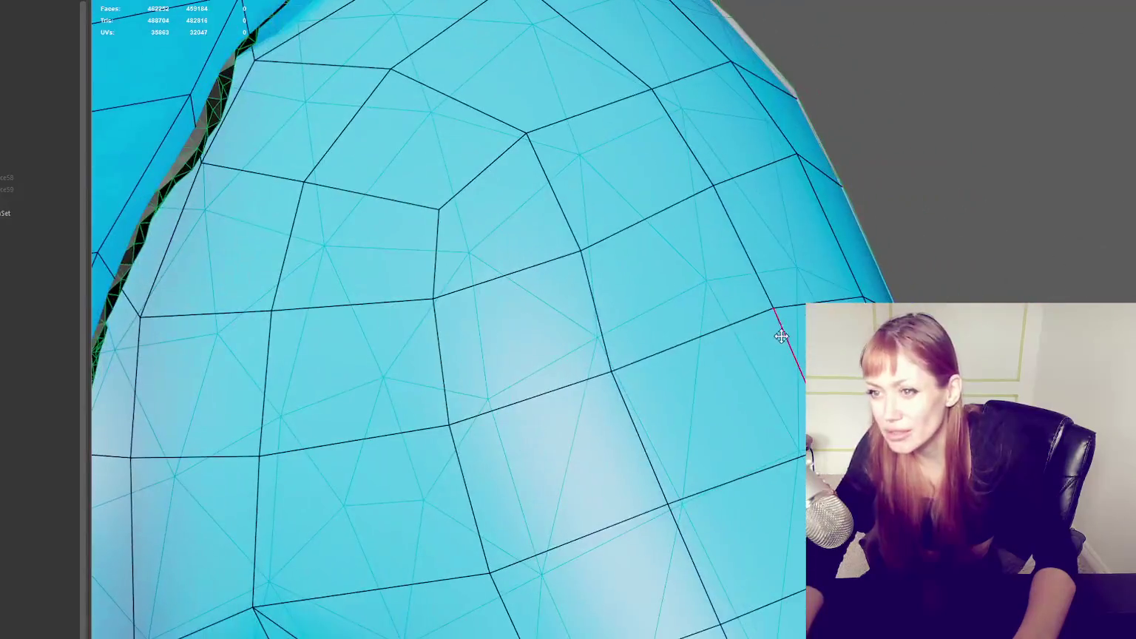
scroll(782, 336, down, 5)
scroll(419, 237, up, 3)
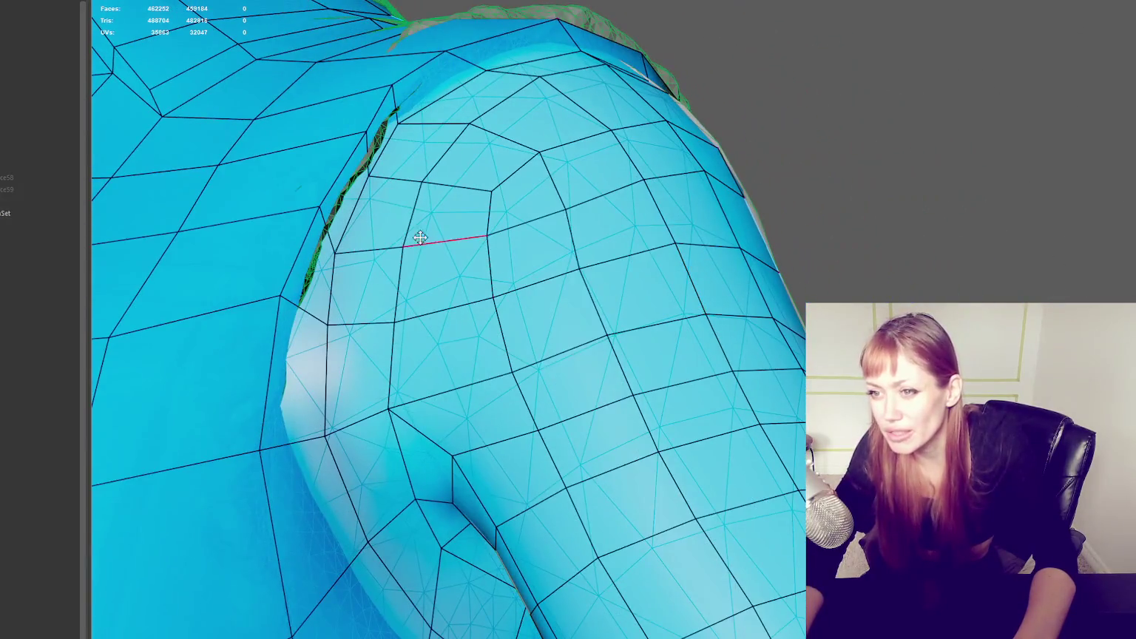
click(383, 175)
drag(397, 123, 411, 126)
drag(338, 251, 347, 250)
drag(329, 324, 333, 323)
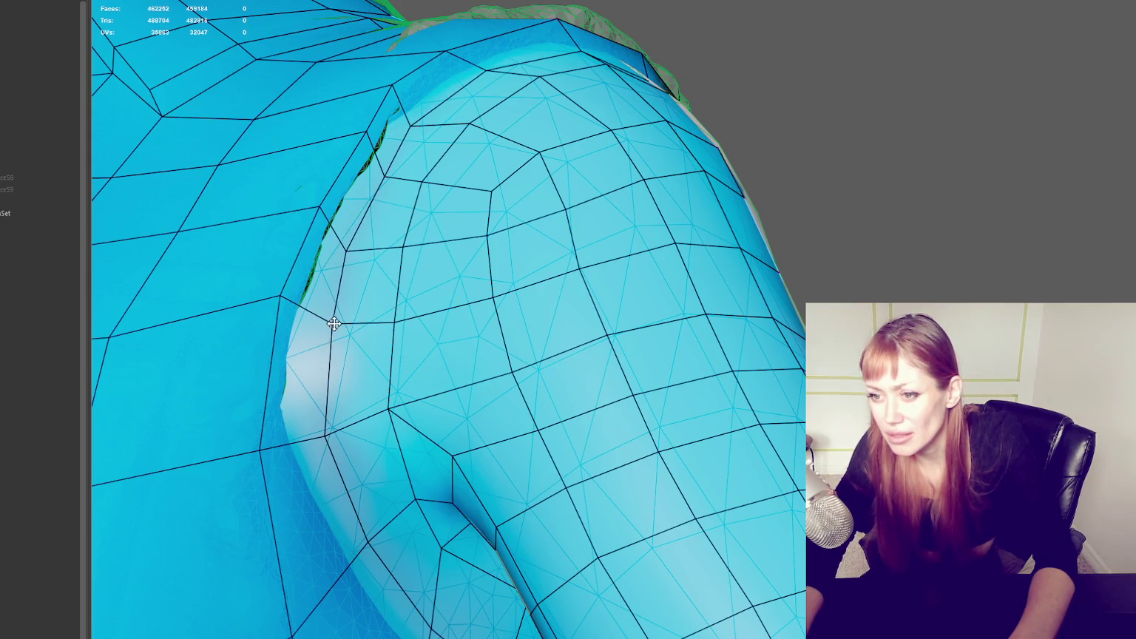
drag(326, 434, 324, 423)
mouse_move(329, 326)
mouse_down()
mouse_move(278, 304)
mouse_move(330, 299)
mouse_move(329, 330)
mouse_move(361, 253)
mouse_move(329, 243)
mouse_move(411, 220)
mouse_move(456, 223)
mouse_move(527, 307)
mouse_move(446, 228)
mouse_up()
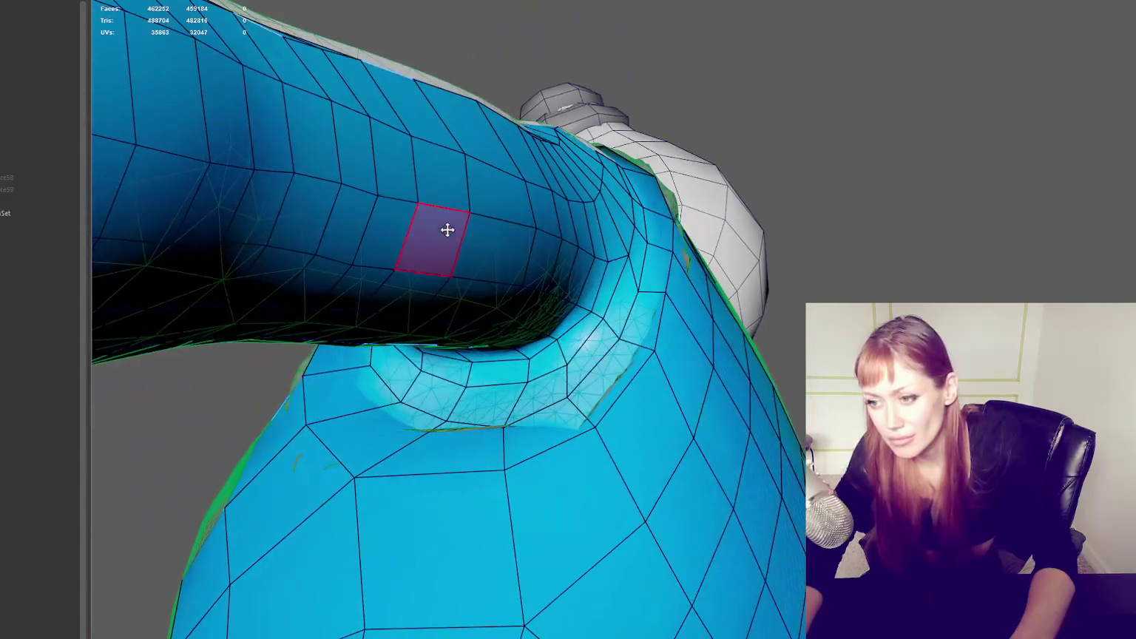
Step: Adjust vertices around the sleeve opening and under the armpit to follow the sculpt
mouse_move(530, 372)
mouse_down()
mouse_move(517, 384)
mouse_move(514, 362)
mouse_move(553, 324)
mouse_up()
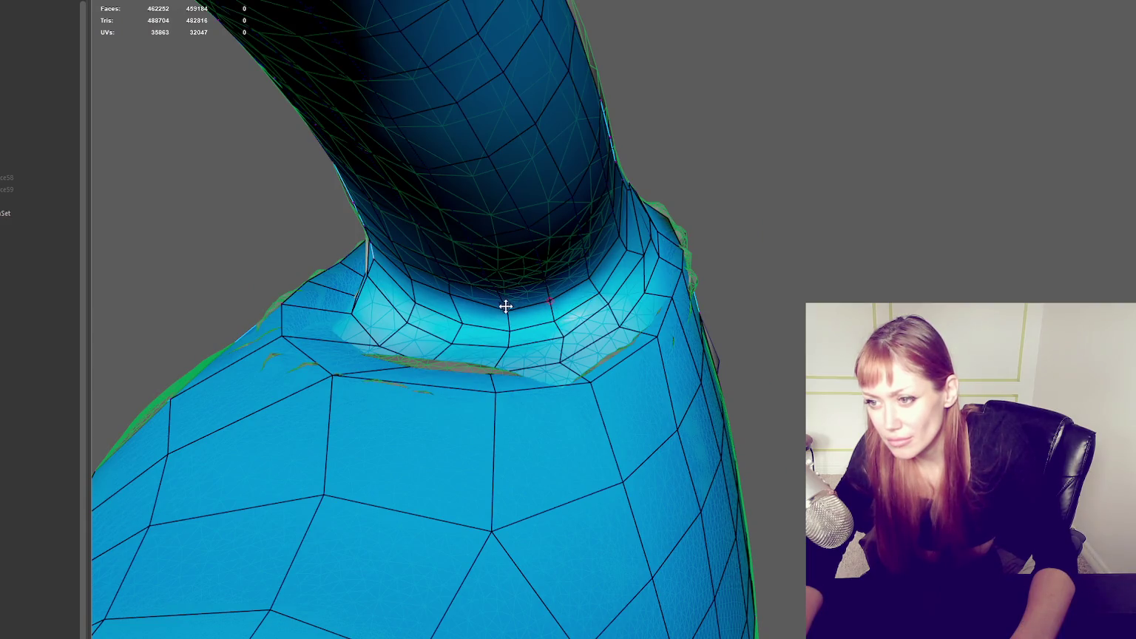
drag(451, 296, 459, 306)
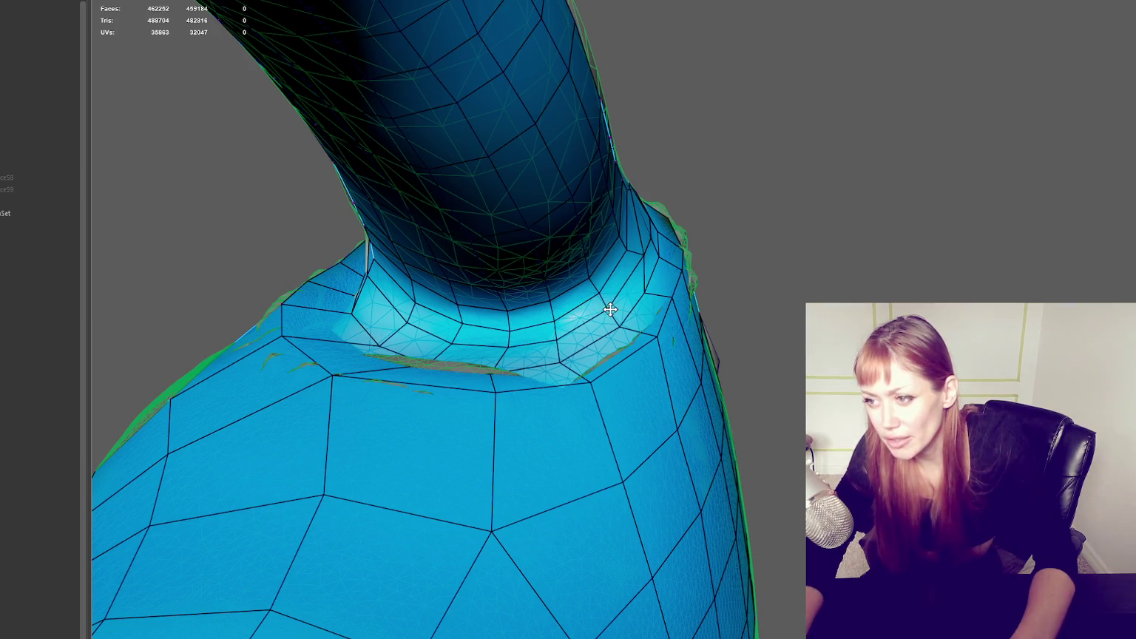
alt+drag(728, 241, 607, 287)
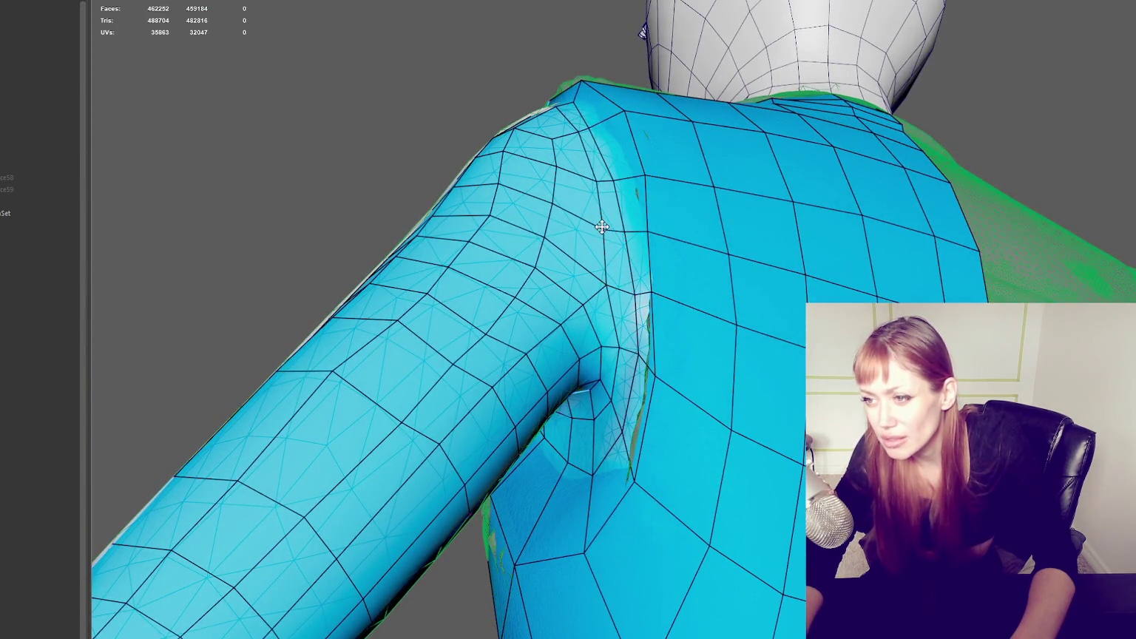
alt+drag(628, 206, 593, 242)
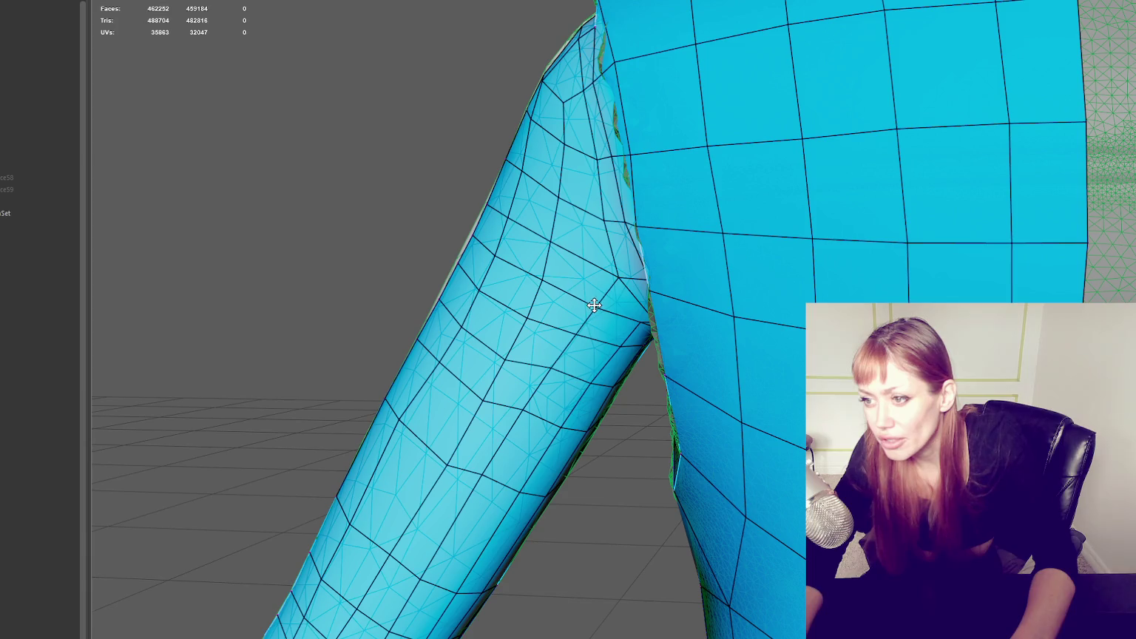
mouse_move(551, 246)
mouse_down()
mouse_move(574, 194)
mouse_move(565, 196)
mouse_up()
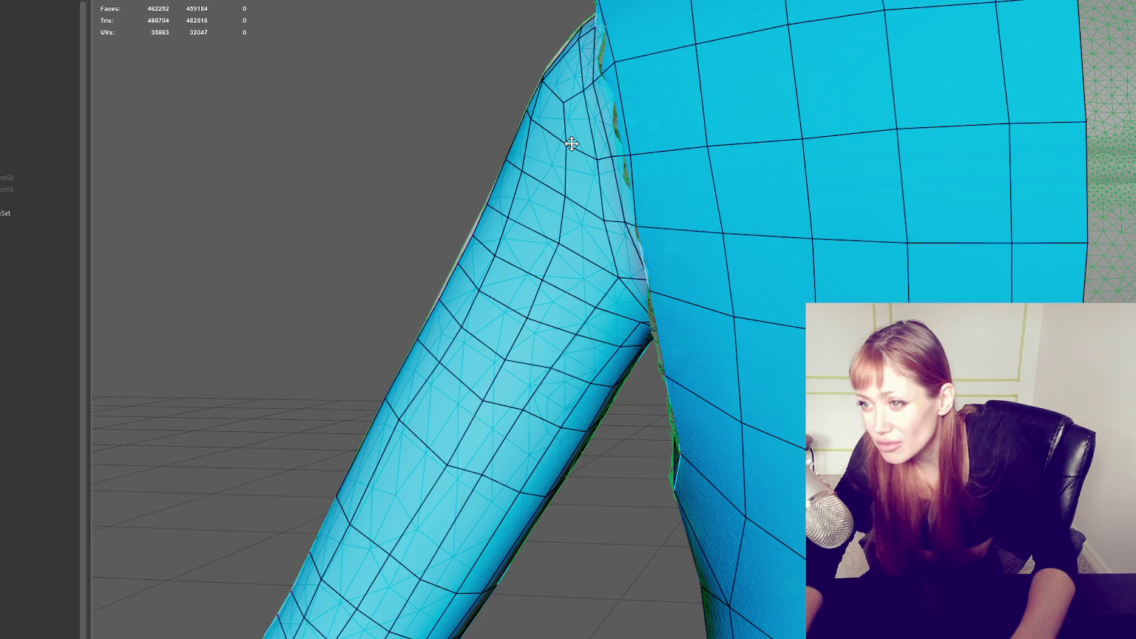
mouse_move(565, 146)
alt+mouse_down()
mouse_move(614, 146)
mouse_move(588, 173)
alt+mouse_up()
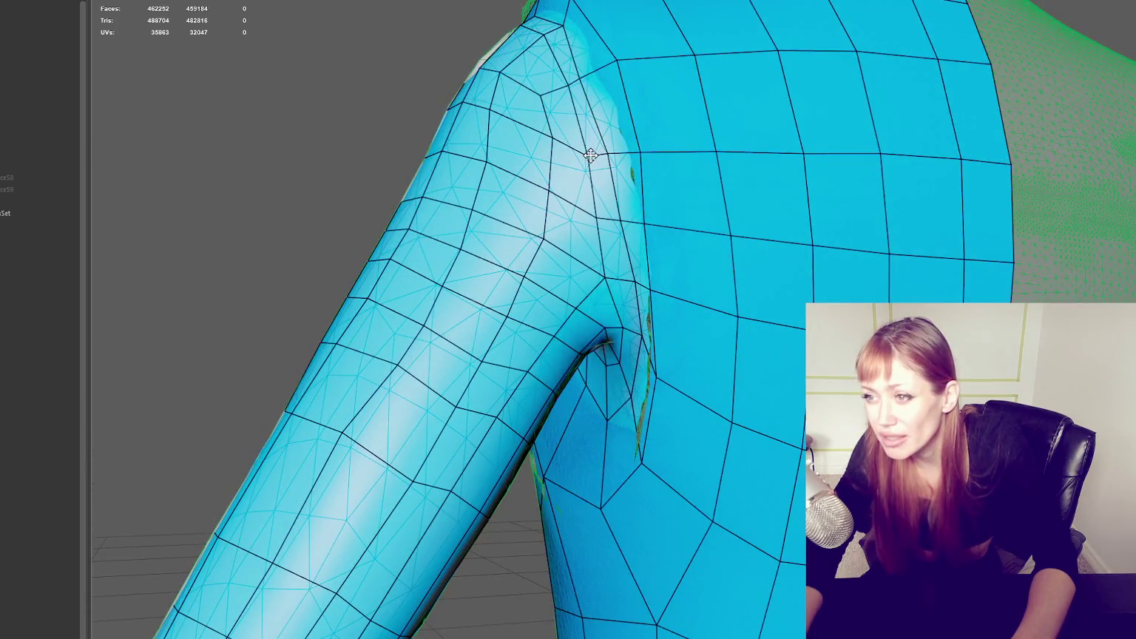
Step: Relax the upper-arm edges below the shoulder, then review the sleeve and pants from the side
drag(596, 215, 529, 277)
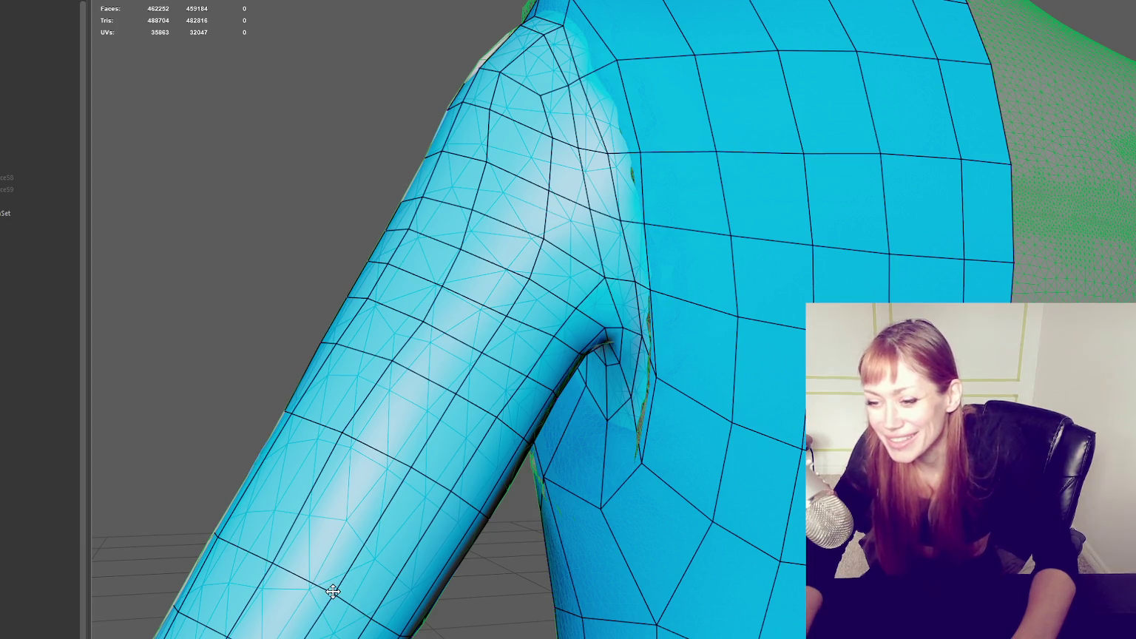
alt+drag(443, 414, 409, 416)
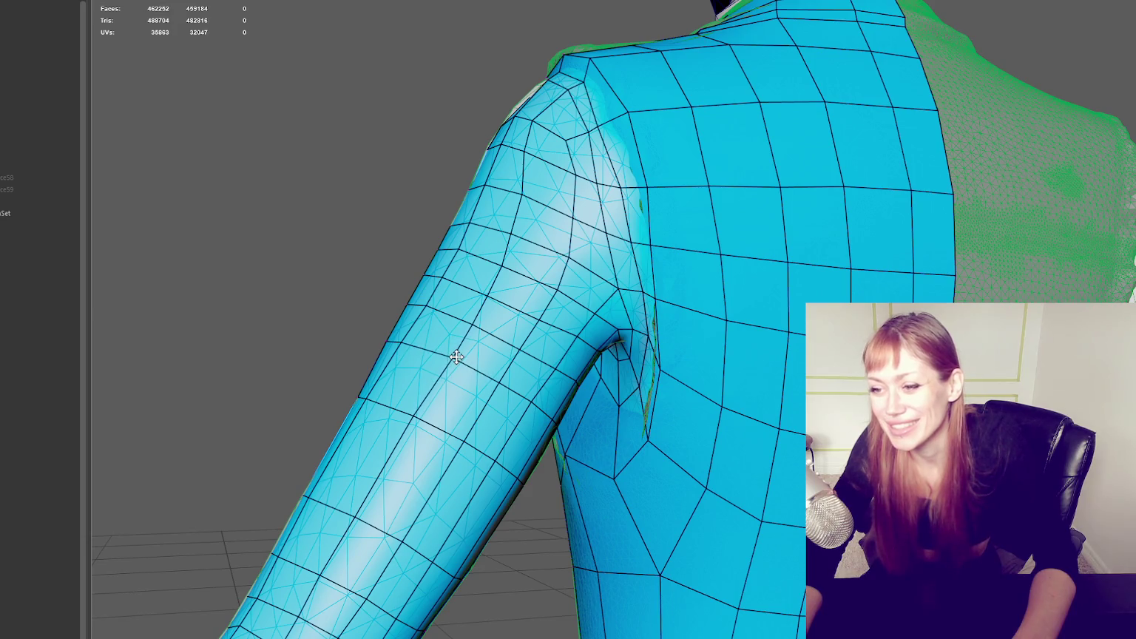
alt+drag(456, 357, 530, 228)
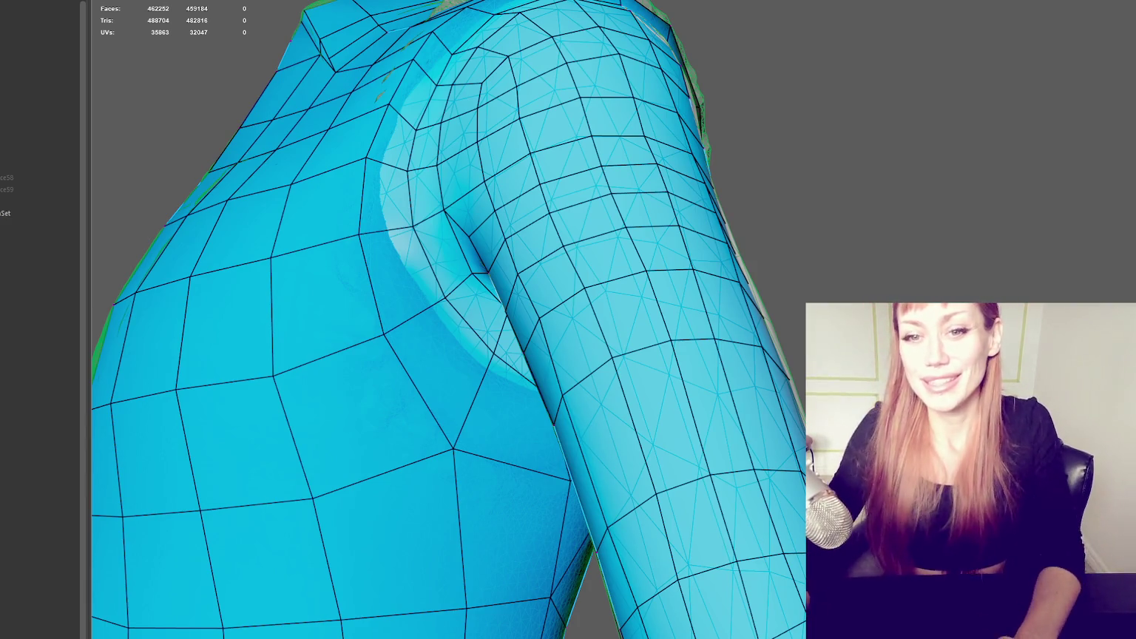
mouse_move(456, 264)
alt+middle_down()
mouse_move(641, 190)
mouse_move(655, 197)
alt+middle_up()
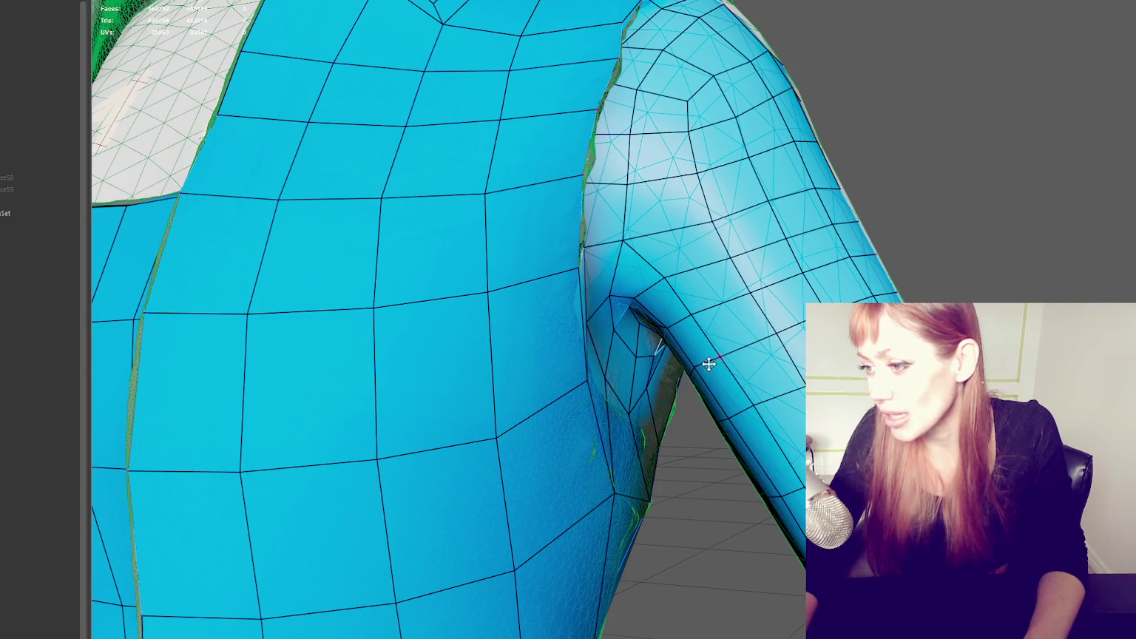
scroll(771, 303, down, 5)
alt+drag(771, 303, 618, 317)
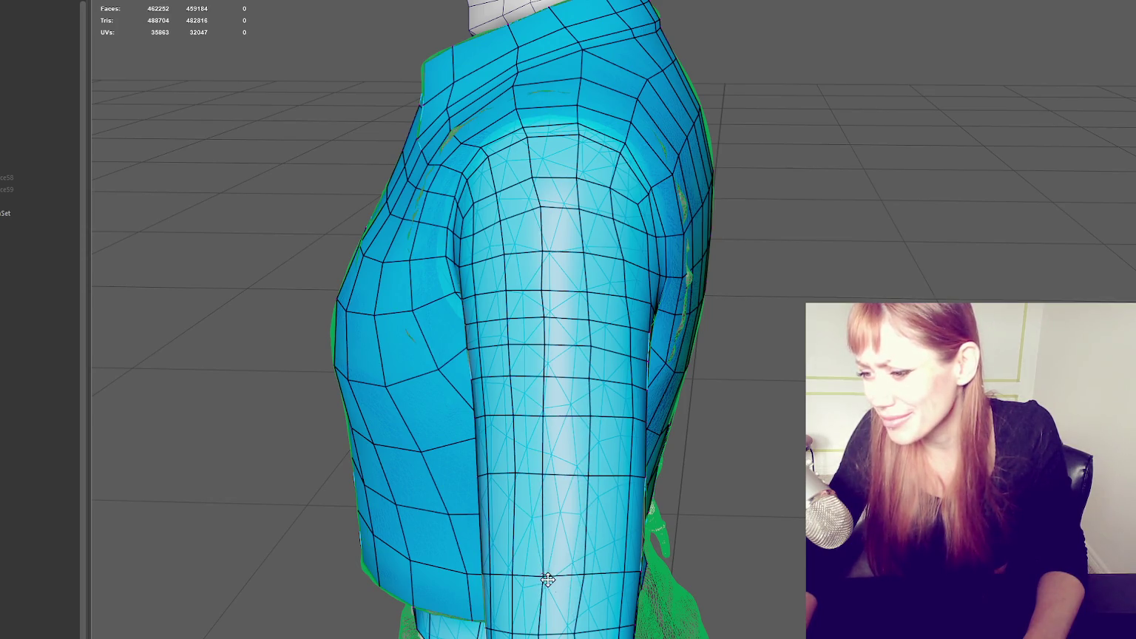
mouse_move(560, 589)
alt+middle_down()
mouse_move(578, 459)
mouse_move(597, 454)
alt+middle_up()
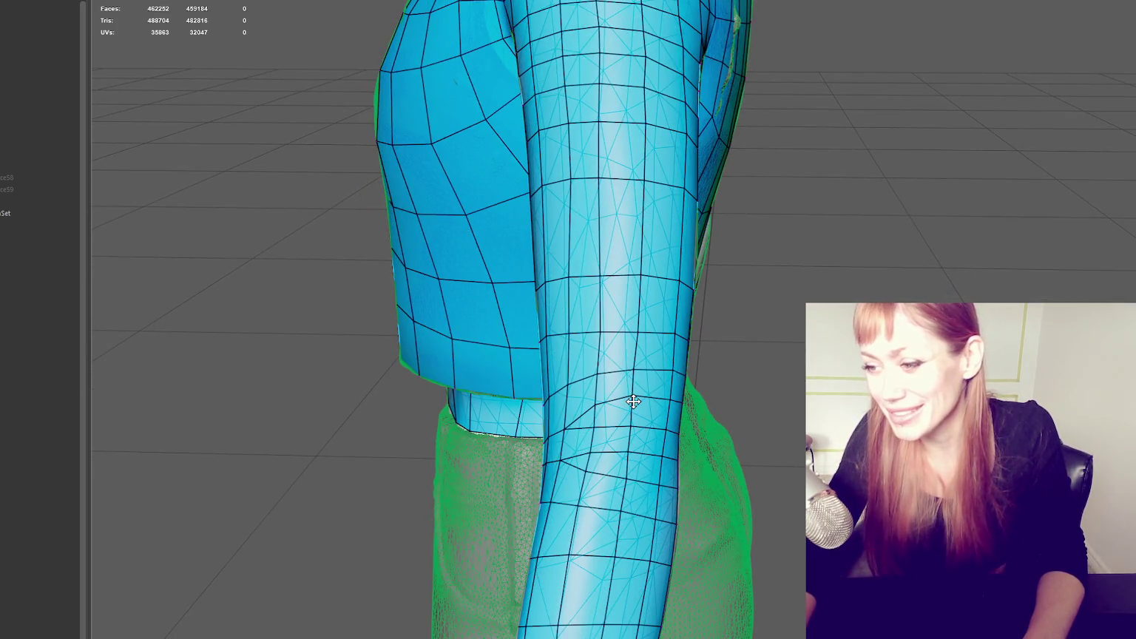
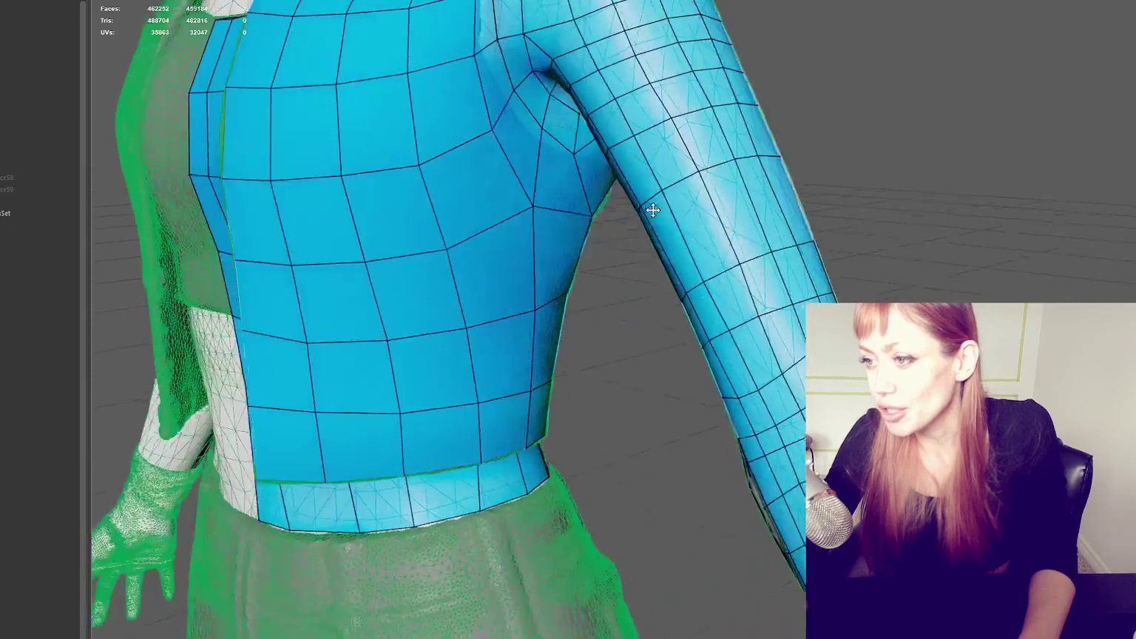
Step: Orbit around the torso, sleeve and leg to inspect the retopology from several angles
alt+drag(325, 94, 711, 169)
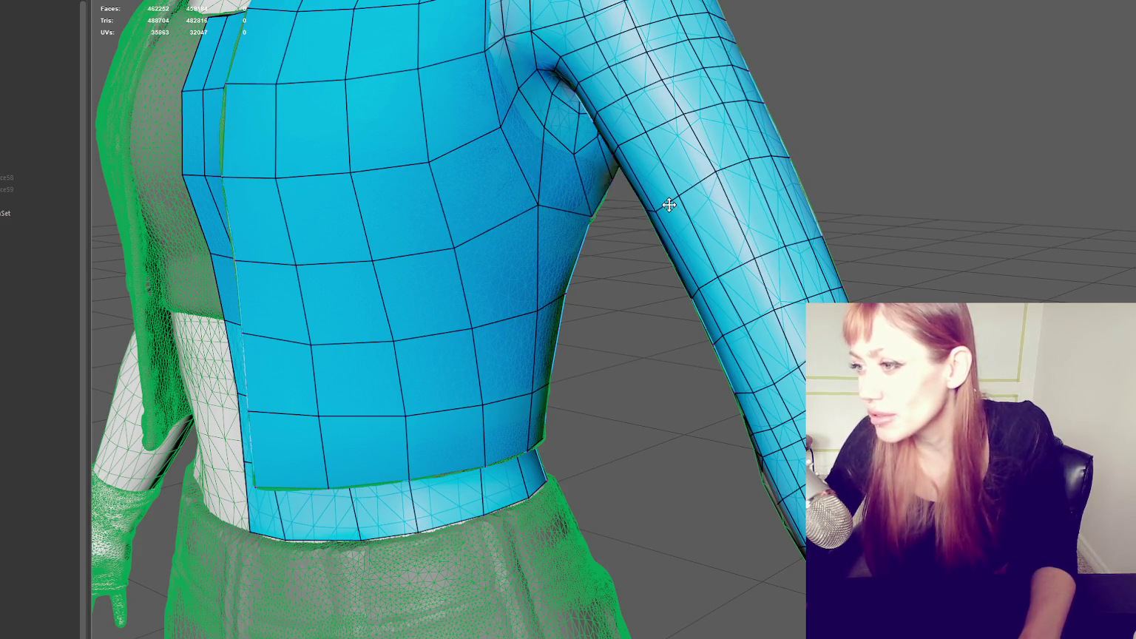
scroll(680, 200, up, 2)
scroll(710, 190, up, 2)
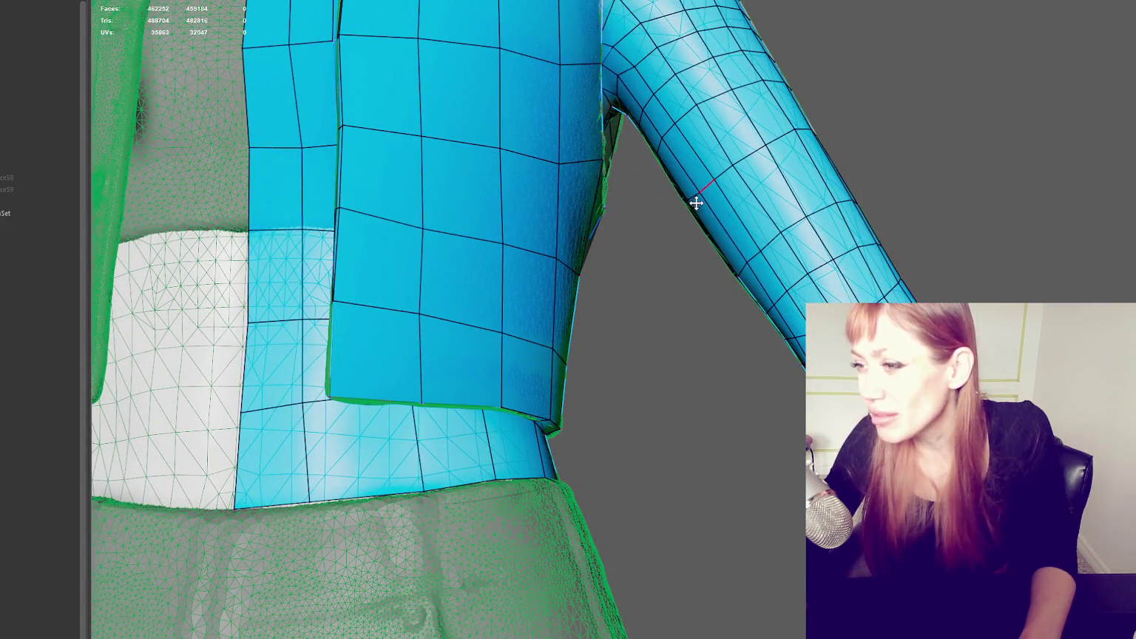
mouse_move(695, 200)
alt+mouse_down()
mouse_move(669, 220)
mouse_move(583, 190)
mouse_move(654, 205)
alt+mouse_up()
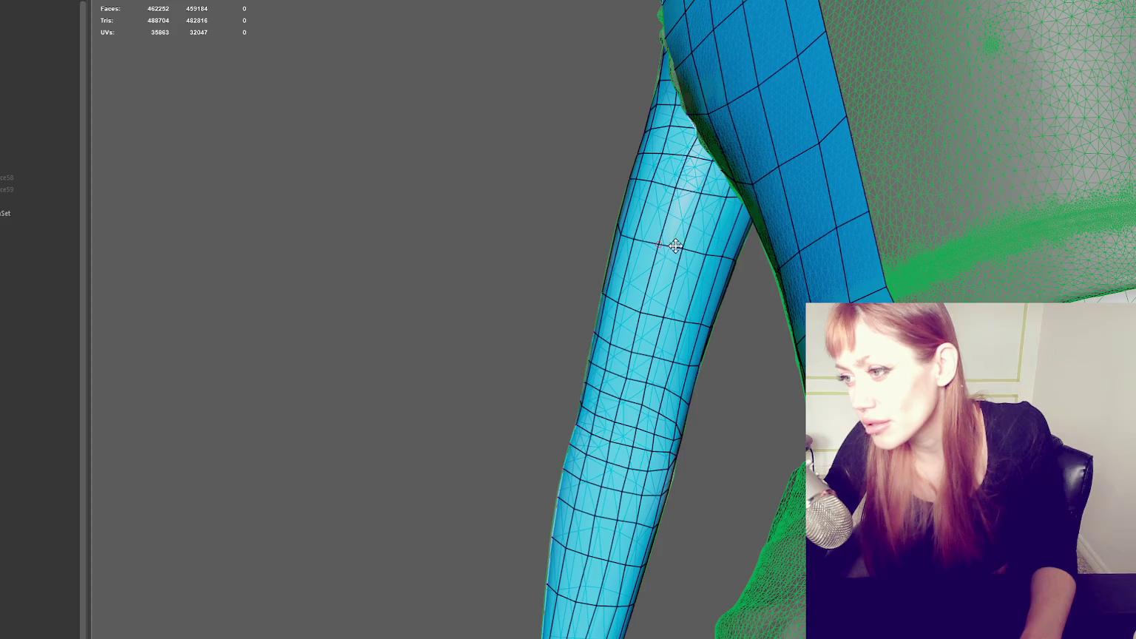
mouse_move(723, 258)
alt+mouse_down()
mouse_move(689, 254)
mouse_move(619, 299)
alt+mouse_up()
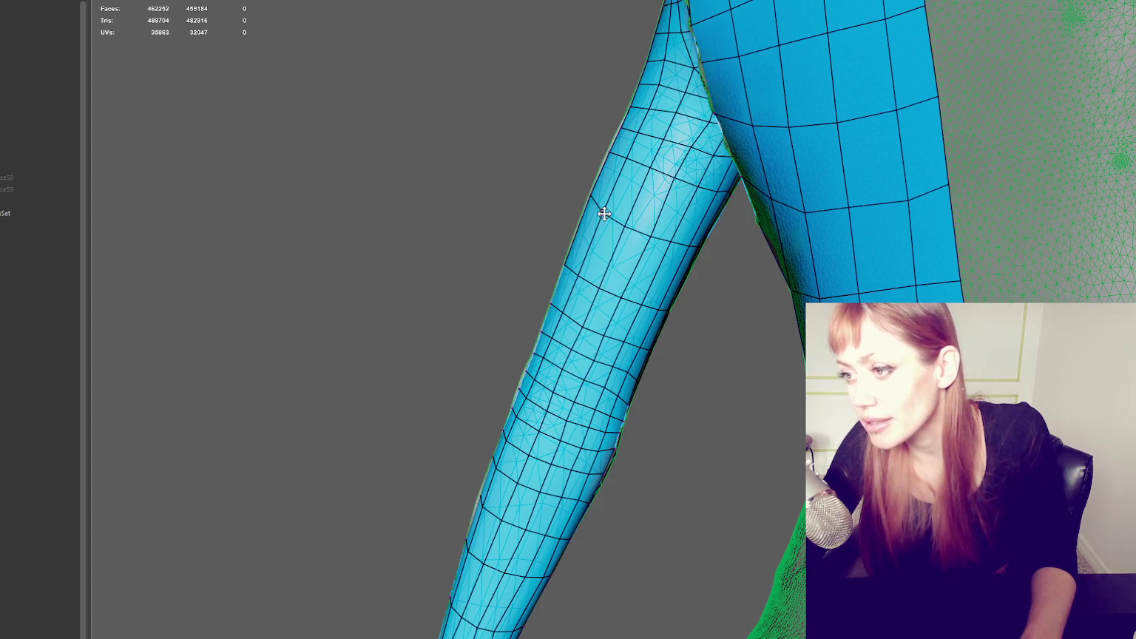
alt+drag(619, 189, 680, 160)
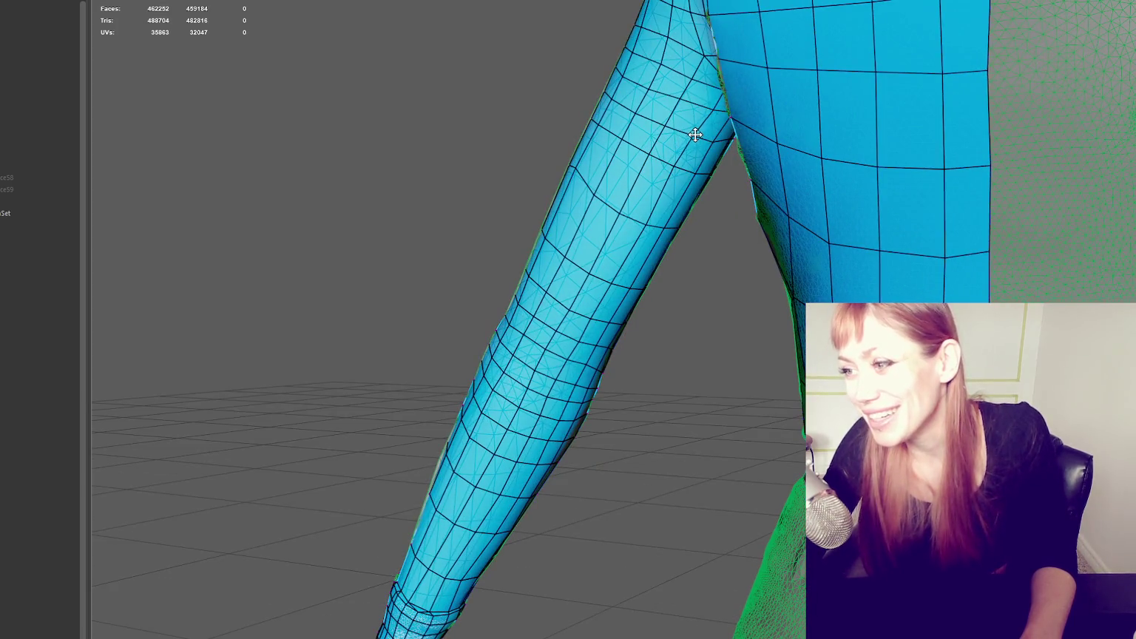
mouse_move(680, 165)
alt+mouse_down()
mouse_move(609, 144)
mouse_move(573, 178)
alt+mouse_up()
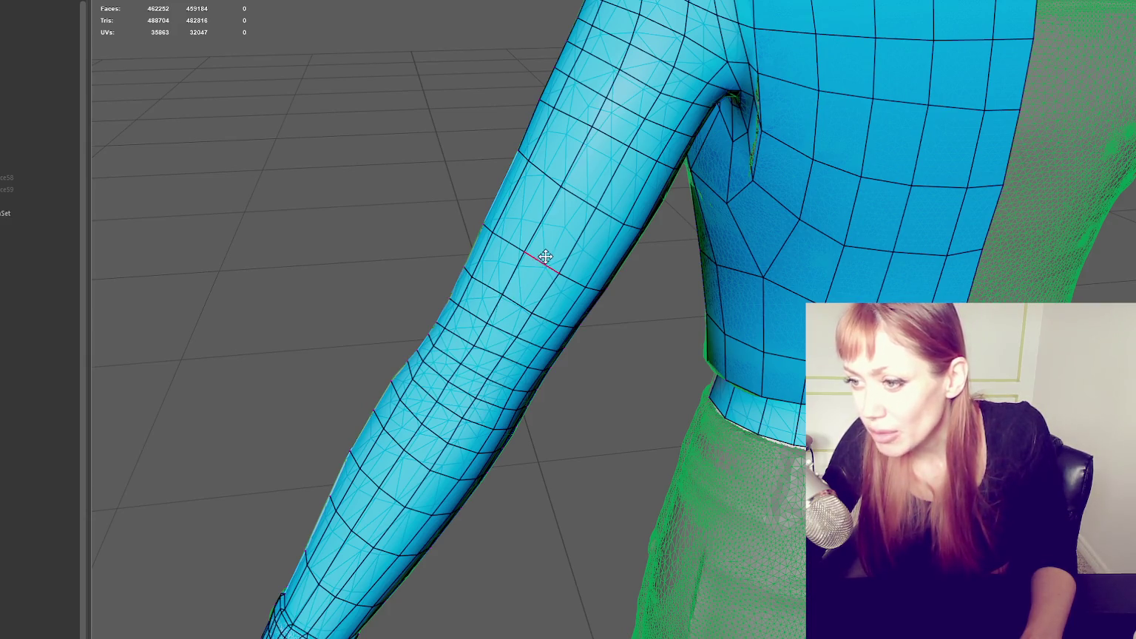
mouse_move(525, 272)
alt+mouse_down()
mouse_move(615, 261)
mouse_move(664, 300)
alt+mouse_up()
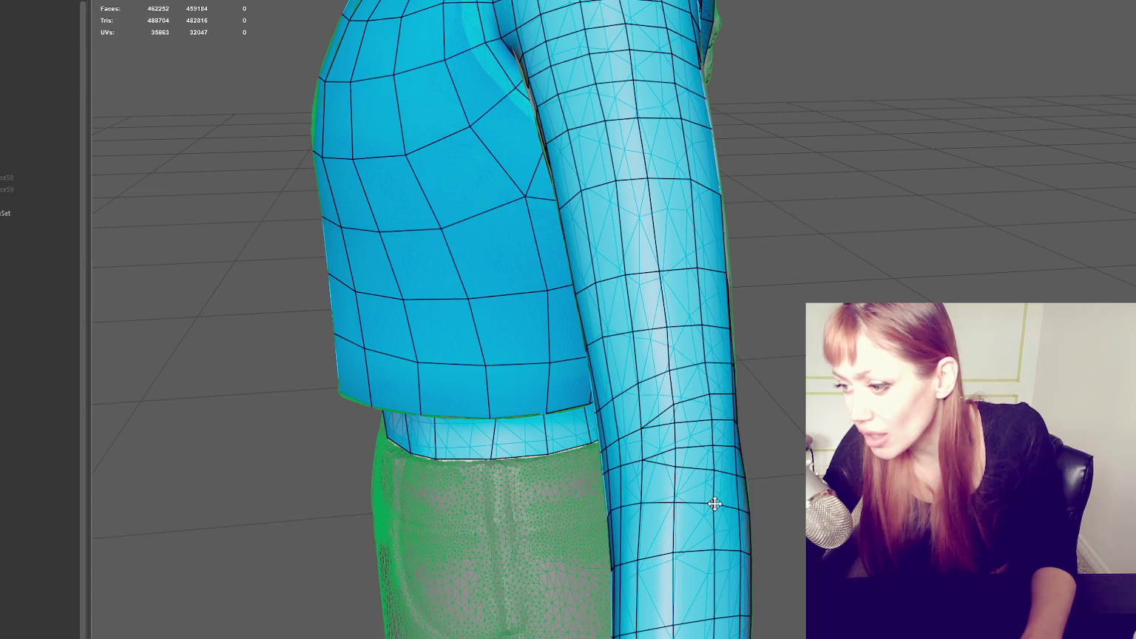
alt+middle_drag(713, 492, 711, 367)
alt+drag(712, 367, 643, 383)
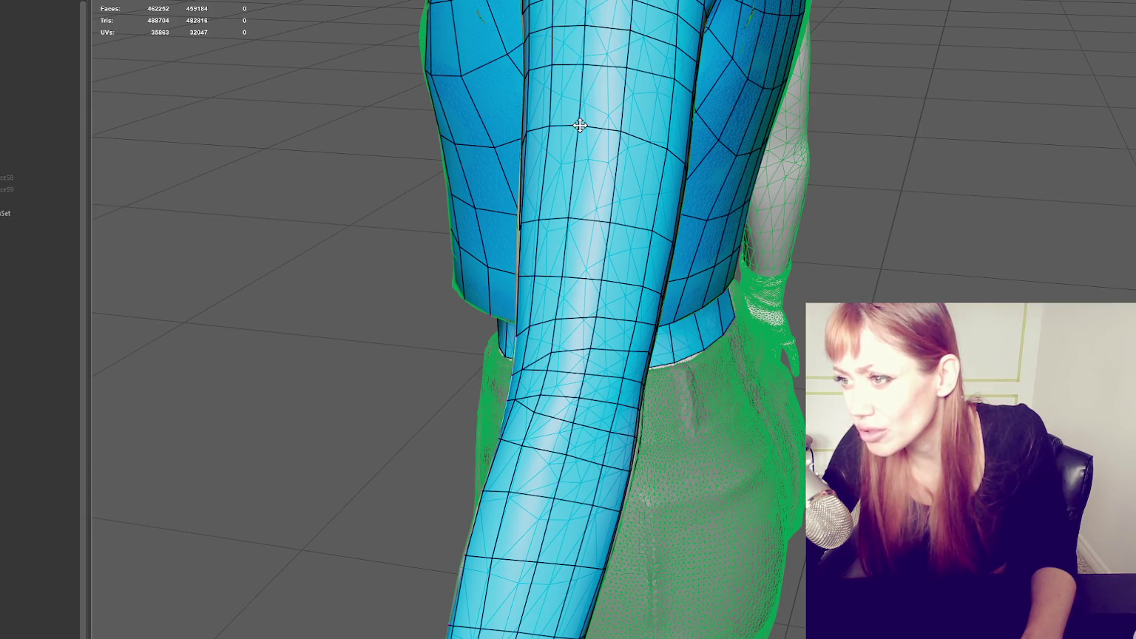
alt+drag(580, 125, 768, 100)
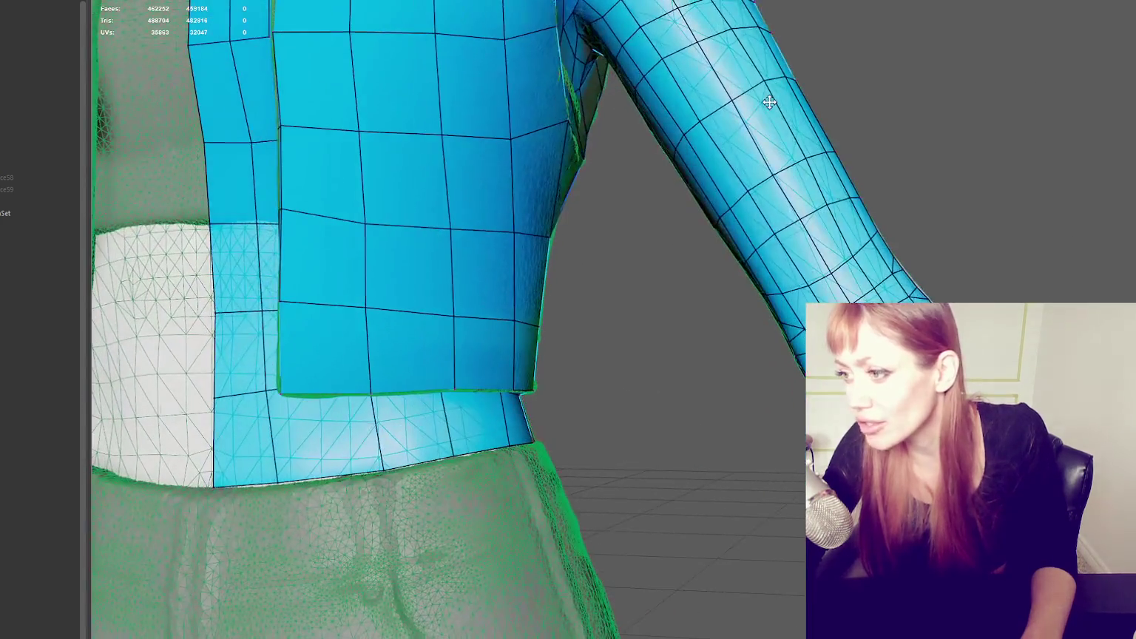
mouse_move(762, 205)
alt+mouse_down()
mouse_move(771, 154)
mouse_move(760, 127)
alt+mouse_up()
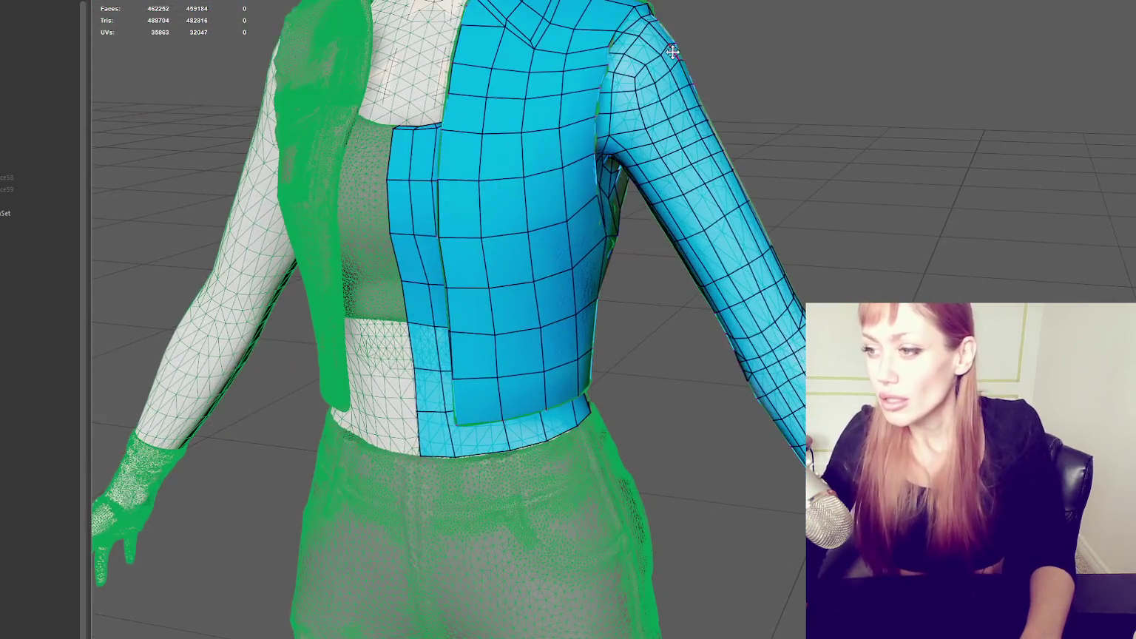
Step: Orbit around the sleeve, shoulder and torso front to check the sleeve topology
scroll(619, 154, up, 5)
scroll(619, 154, down, 5)
scroll(654, 151, up, 1)
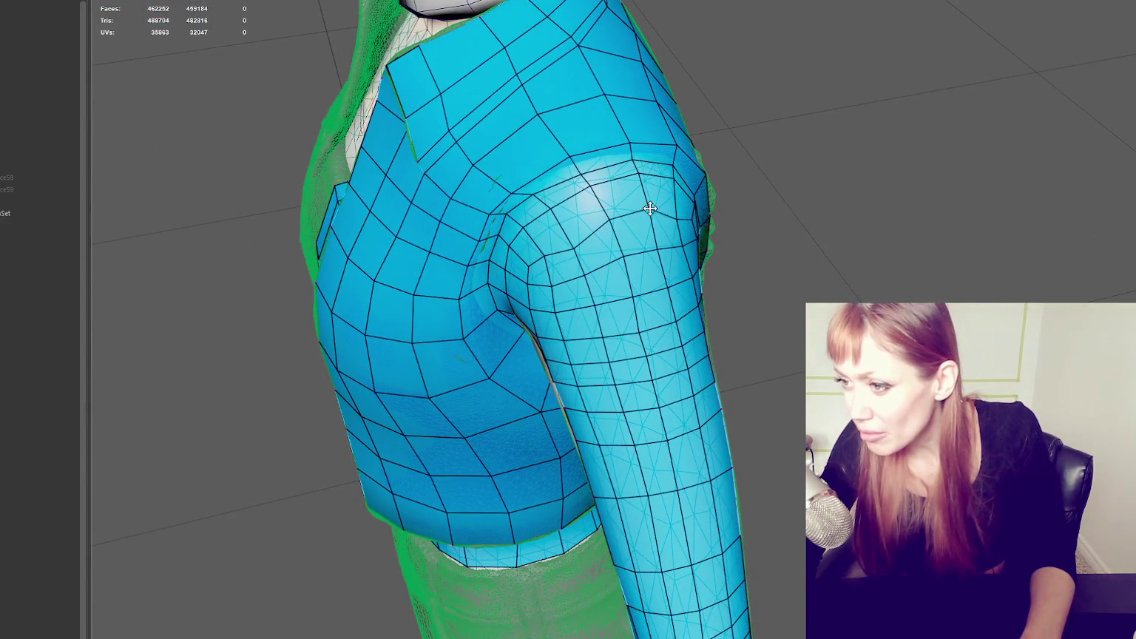
alt+drag(695, 198, 619, 182)
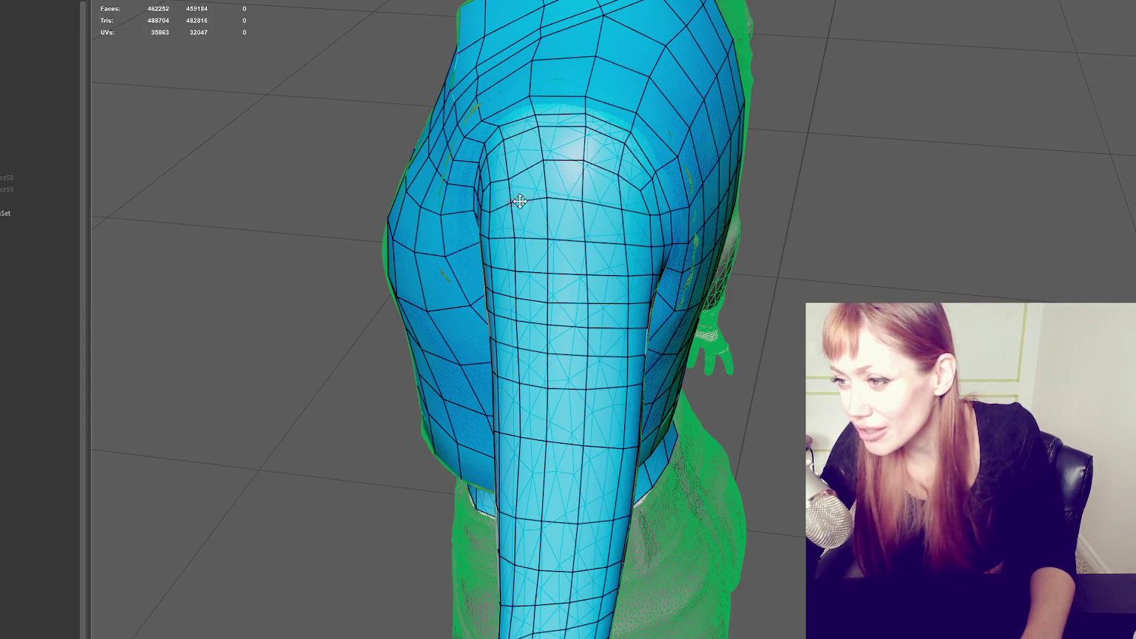
alt+drag(519, 202, 534, 193)
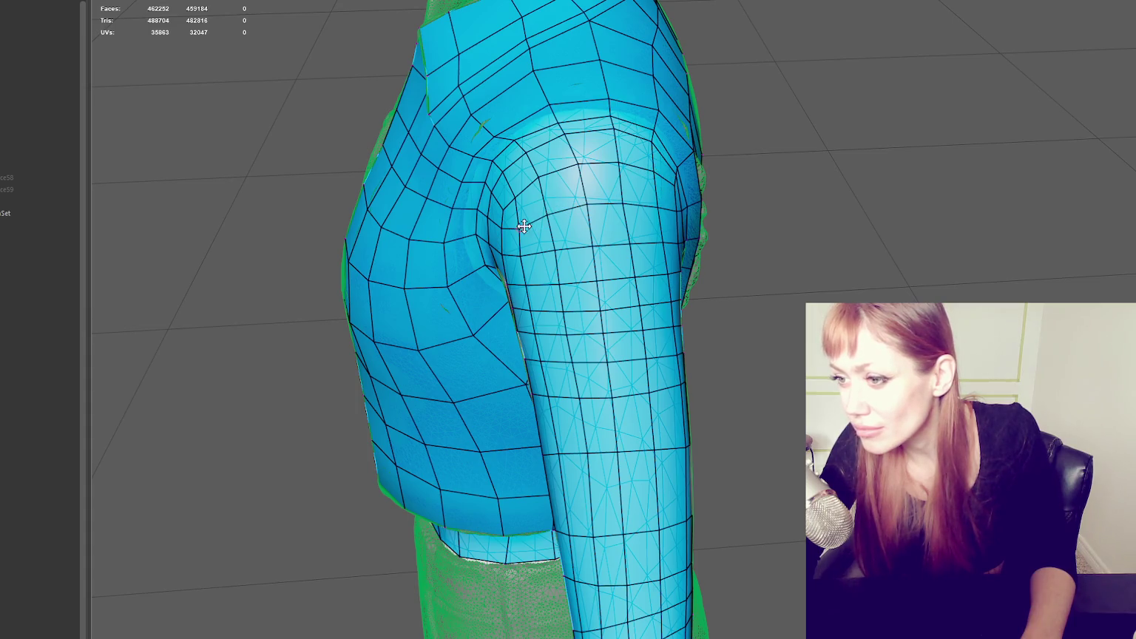
alt+drag(521, 225, 598, 203)
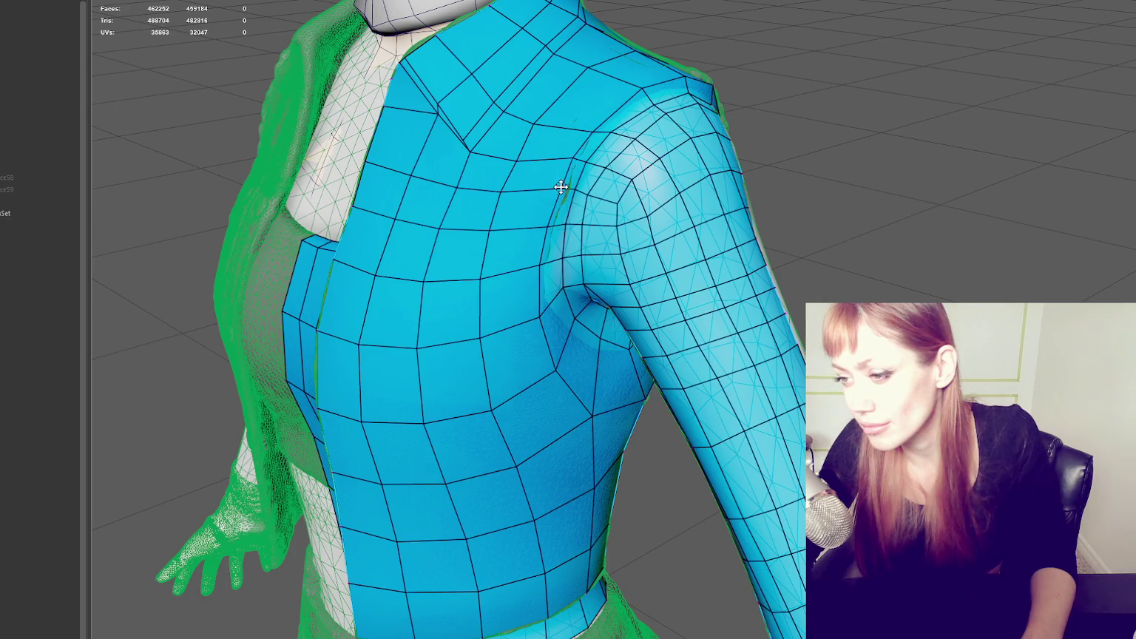
mouse_move(576, 187)
alt+mouse_down()
mouse_move(563, 144)
mouse_move(626, 294)
mouse_move(520, 297)
mouse_move(633, 333)
alt+mouse_up()
alt+middle_drag(632, 333, 628, 325)
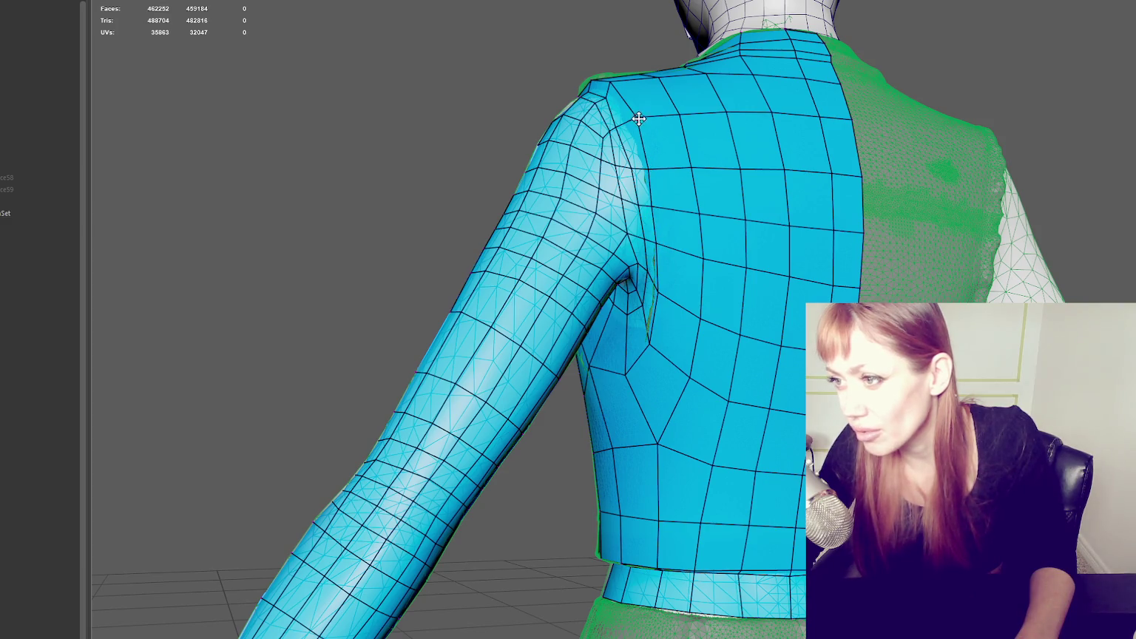
Step: View the jacket back and sleeve, hiding and reshowing the retopo mesh to compare with the high-poly
alt+drag(699, 127, 648, 124)
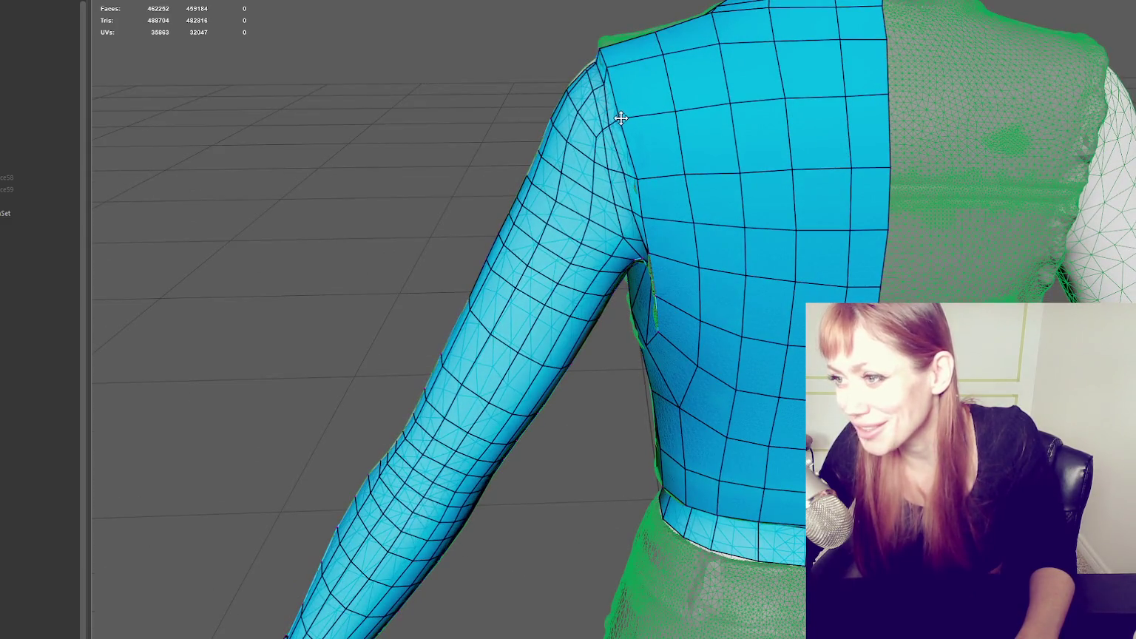
mouse_move(644, 186)
alt+mouse_down()
mouse_move(678, 192)
mouse_move(720, 177)
mouse_move(733, 180)
mouse_move(700, 177)
mouse_move(876, 201)
mouse_move(812, 180)
mouse_move(801, 193)
mouse_move(811, 193)
alt+mouse_up()
mouse_move(626, 103)
alt+mouse_down()
mouse_move(583, 108)
mouse_move(654, 126)
alt+mouse_up()
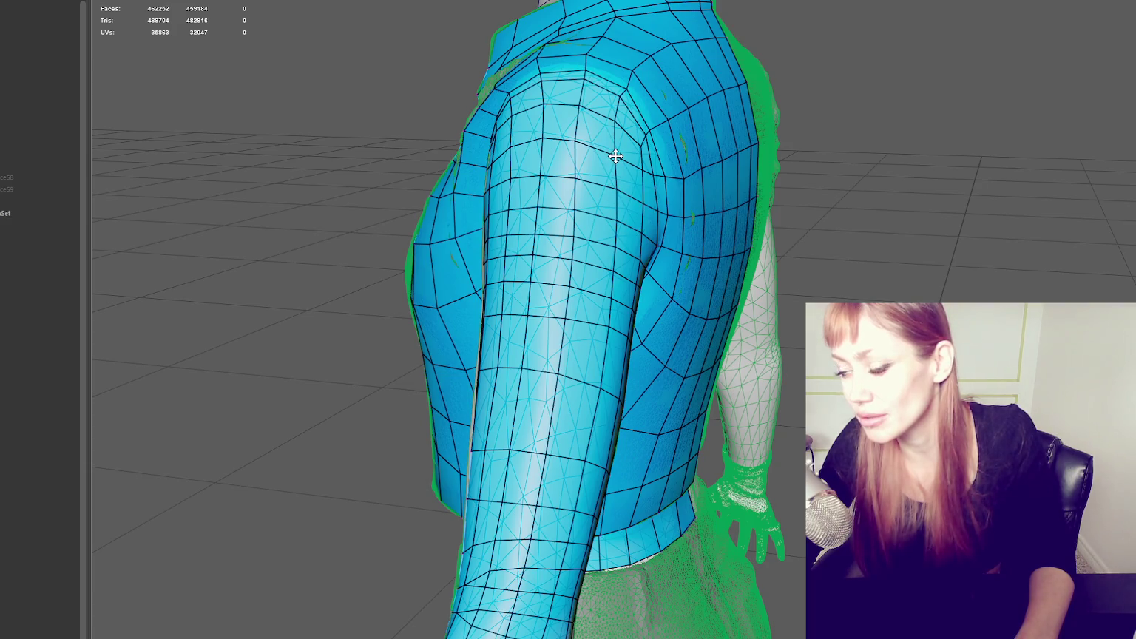
alt+drag(577, 140, 758, 172)
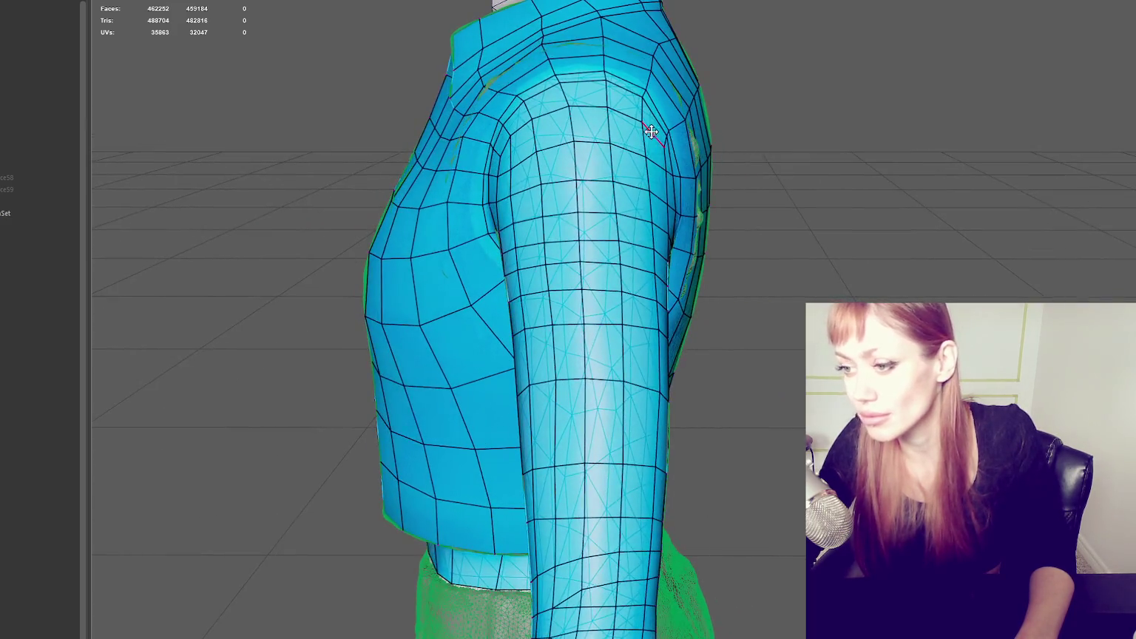
key(ctrl+h)
key(ctrl+shift+h)
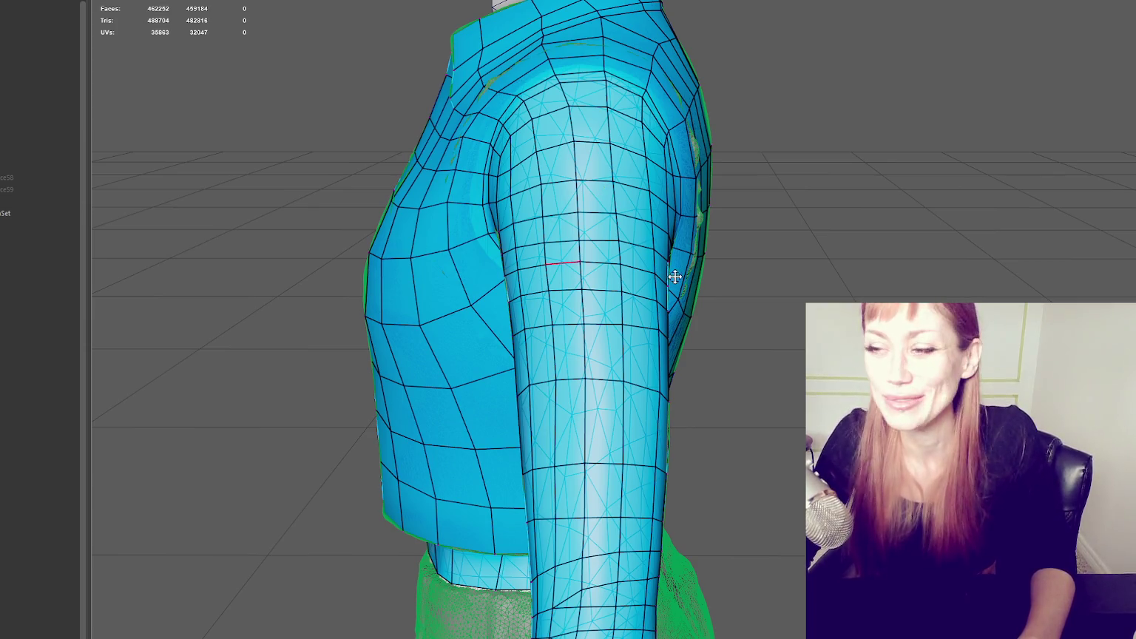
Step: Inspect the vest and torso from front and three-quarter views with the high-poly over the quad wireframe
alt+drag(674, 277, 735, 254)
scroll(588, 332, up, 2)
scroll(588, 332, up, 2)
scroll(588, 332, up, 2)
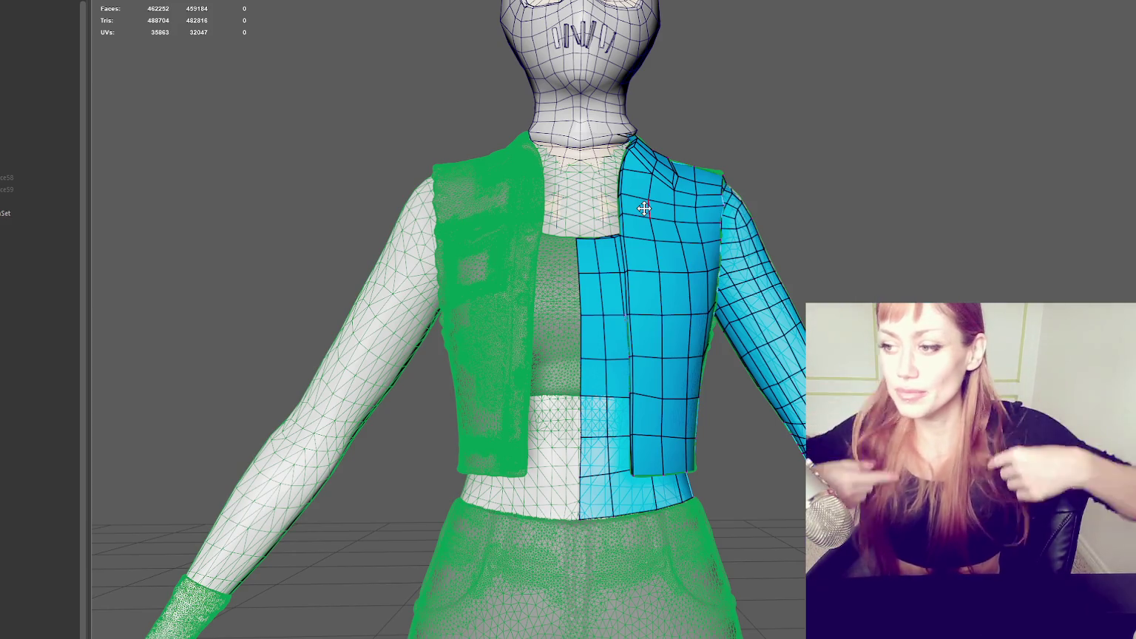
mouse_move(644, 209)
alt+mouse_down()
mouse_move(650, 352)
mouse_move(556, 98)
alt+mouse_up()
mouse_move(588, 139)
alt+mouse_down()
mouse_move(489, 241)
mouse_move(605, 308)
mouse_move(559, 337)
mouse_move(624, 344)
mouse_move(509, 378)
alt+mouse_up()
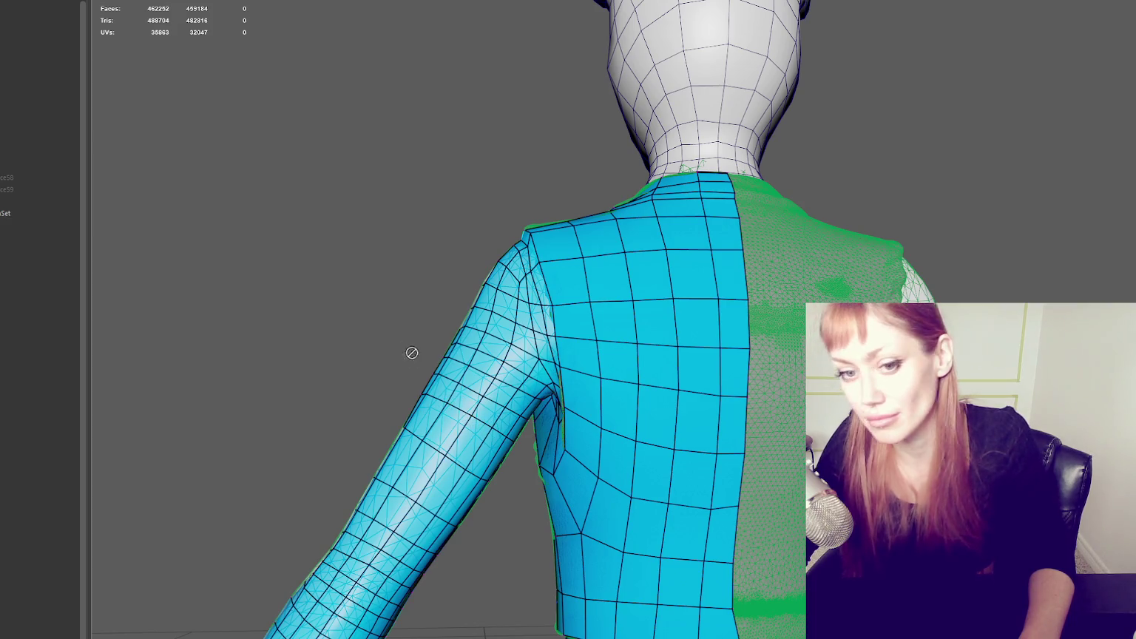
alt+drag(426, 337, 633, 358)
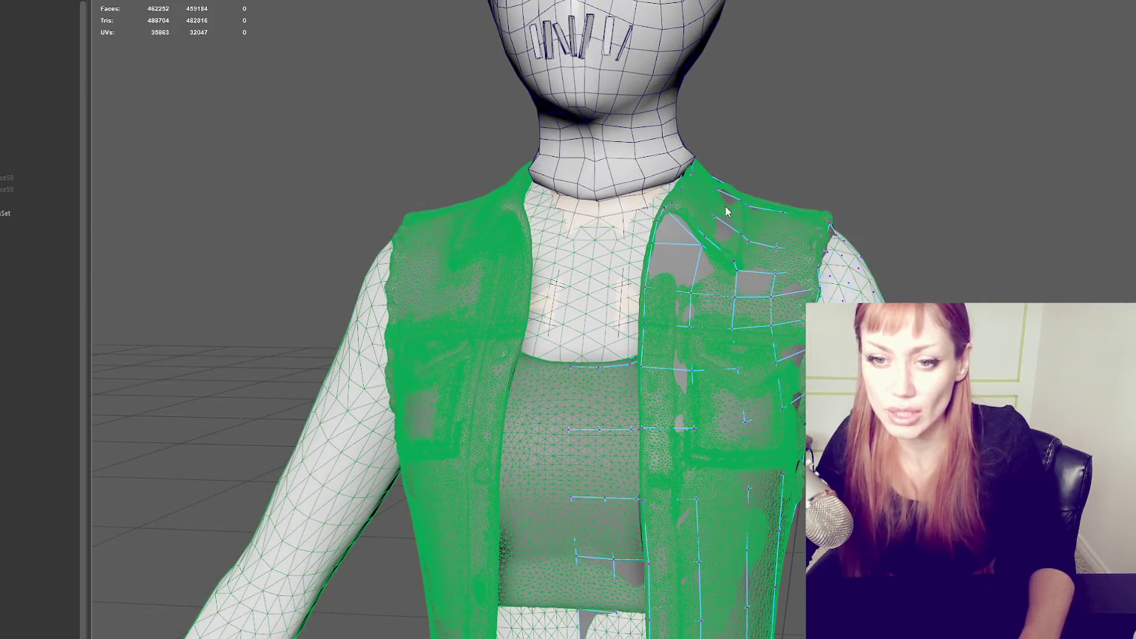
mouse_move(843, 120)
alt+right_down()
mouse_move(800, 149)
mouse_move(721, 266)
alt+right_up()
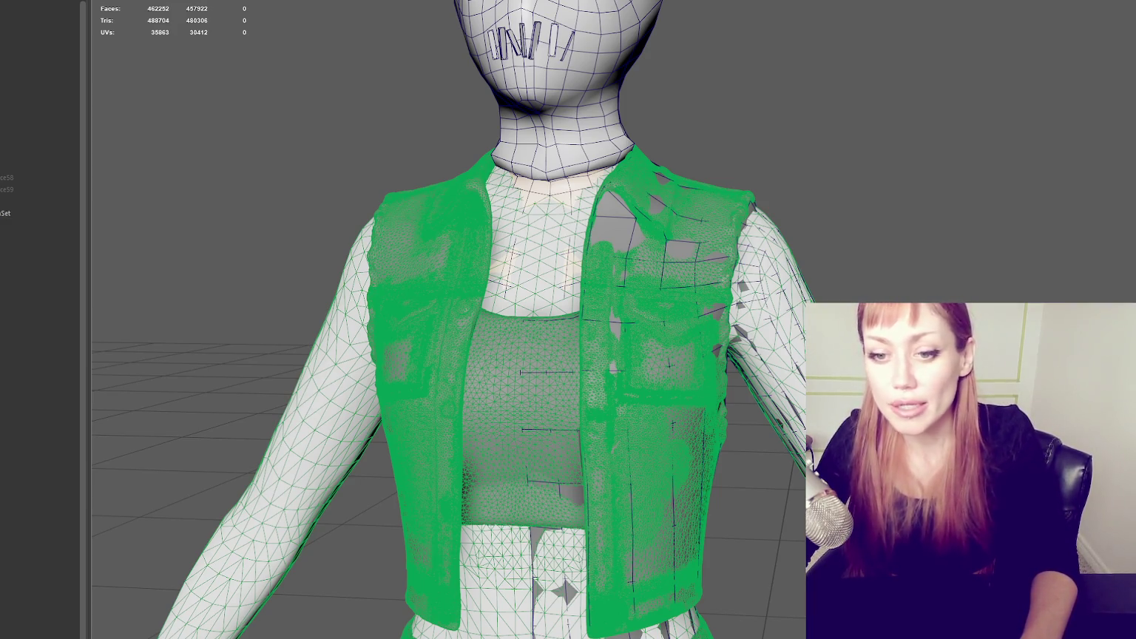
mouse_move(799, 164)
alt+mouse_down()
mouse_move(742, 213)
mouse_move(811, 223)
mouse_move(715, 211)
mouse_move(747, 216)
alt+mouse_up()
right_click(738, 154)
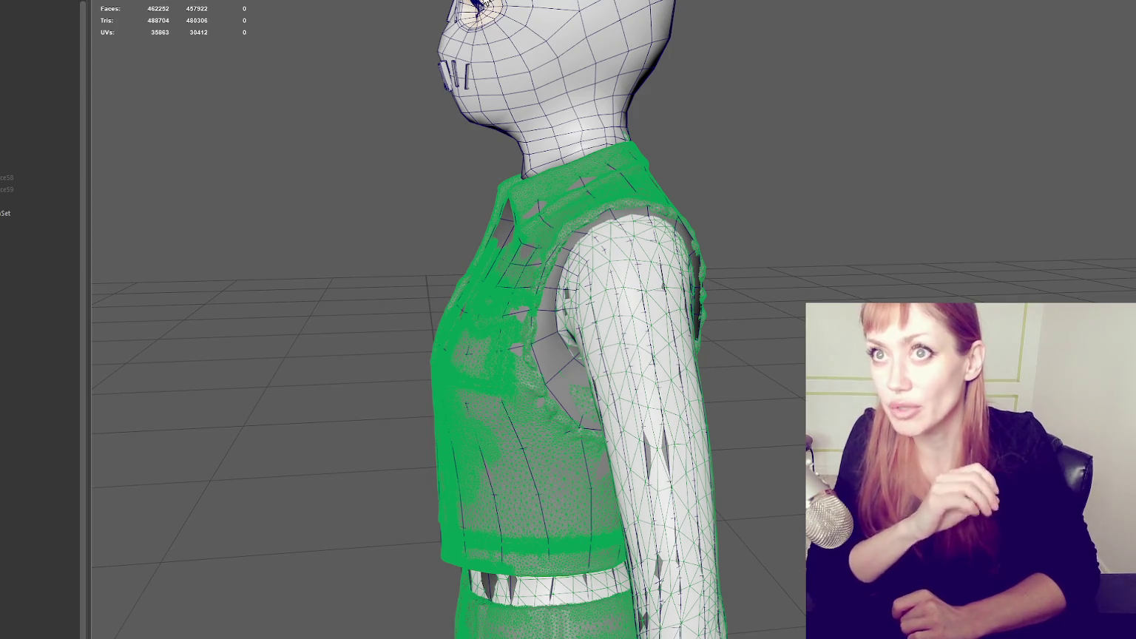
scroll(863, 170, up, 3)
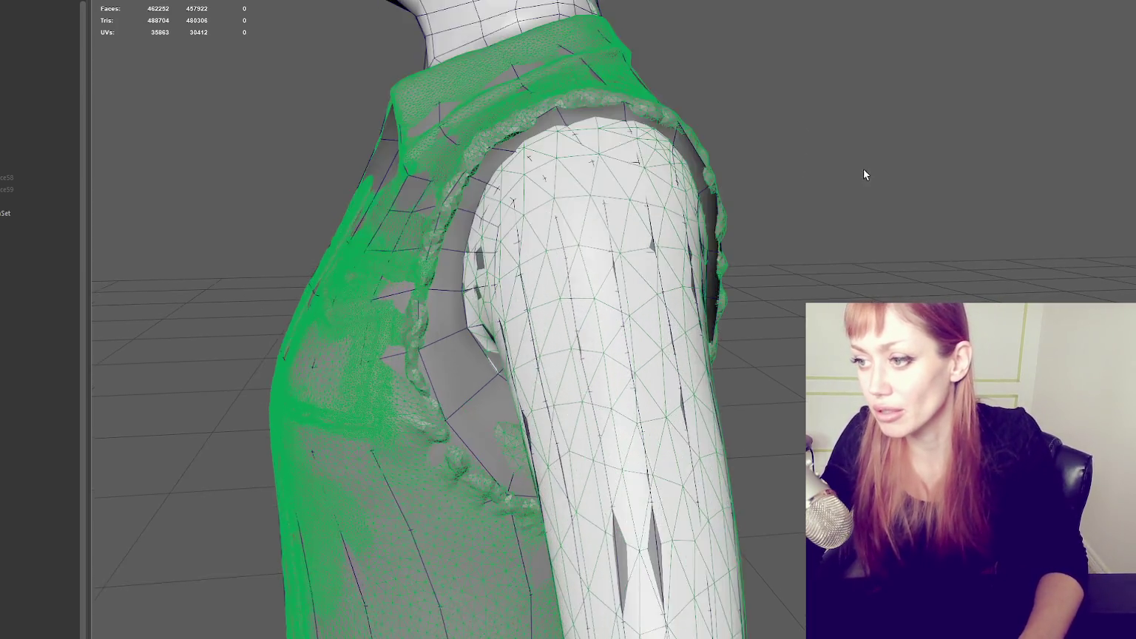
Step: Switch the mesh to vertex mode and nudge a jacket armhole vertex up along the surface
alt+drag(864, 170, 619, 174)
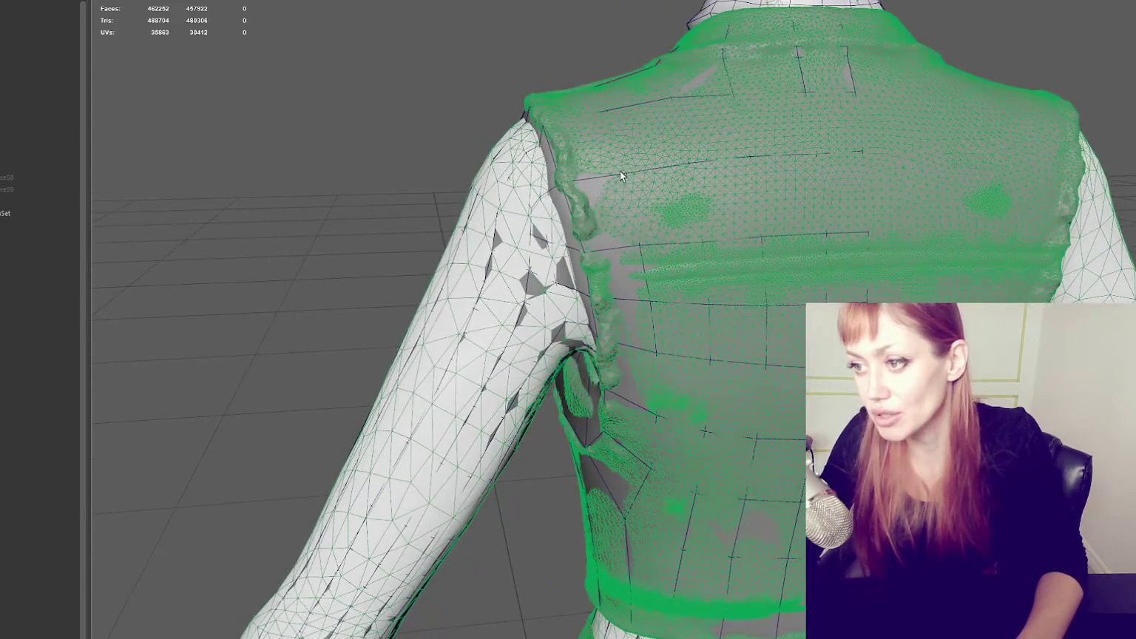
click(555, 202)
right_drag(423, 87, 362, 83)
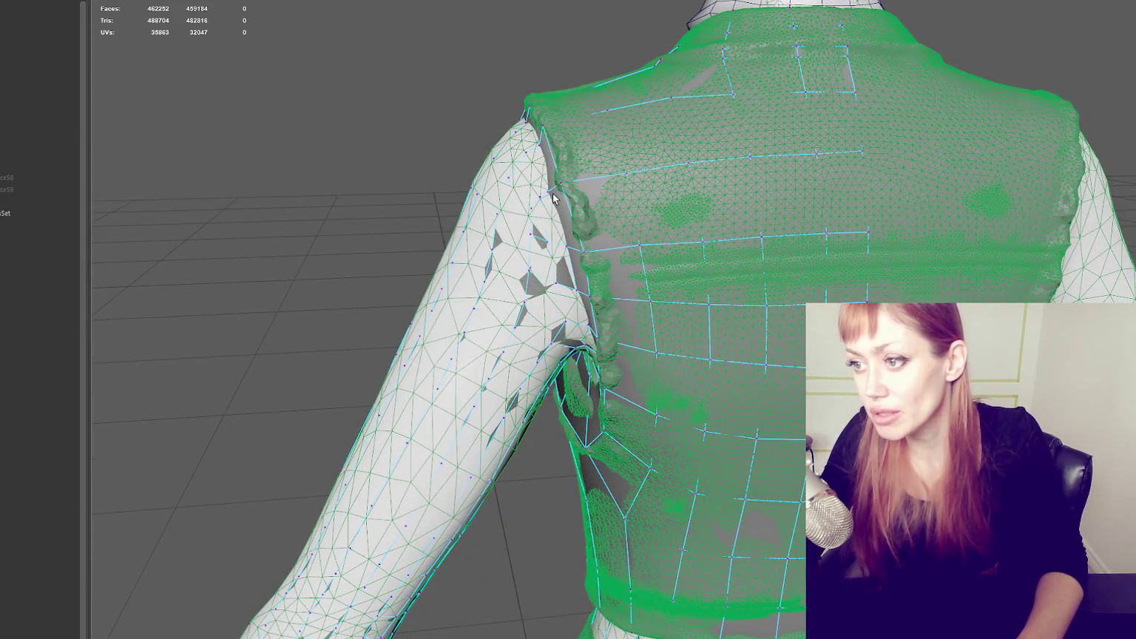
click(544, 185)
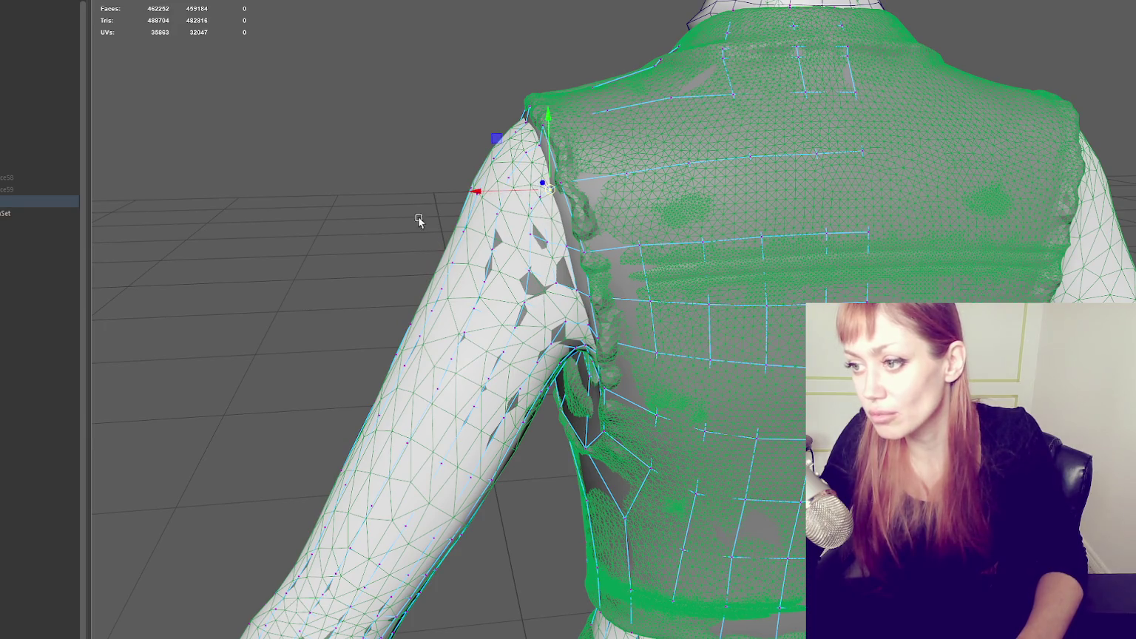
click(569, 291)
mouse_move(279, 228)
alt+mouse_down()
mouse_move(502, 215)
mouse_move(473, 203)
mouse_move(437, 212)
alt+mouse_up()
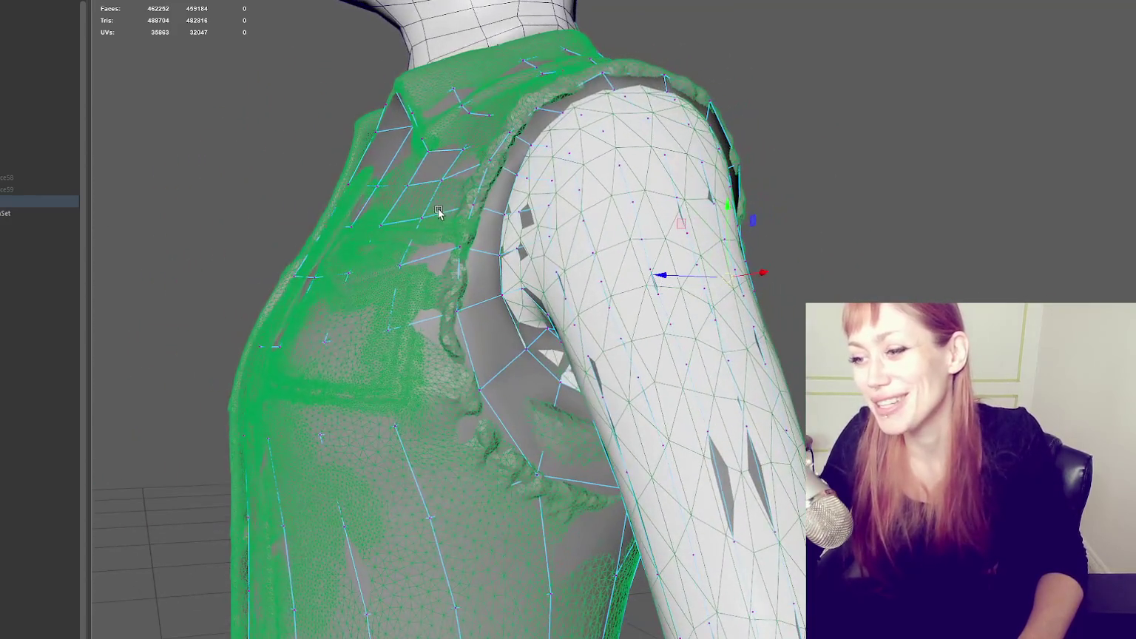
click(457, 248)
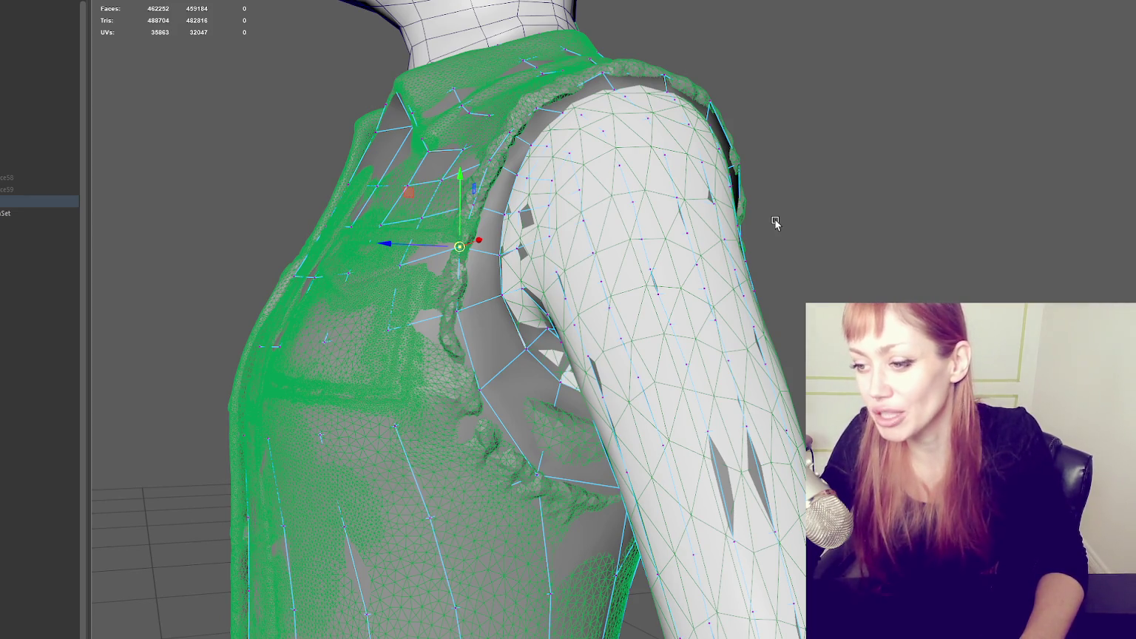
click(479, 398)
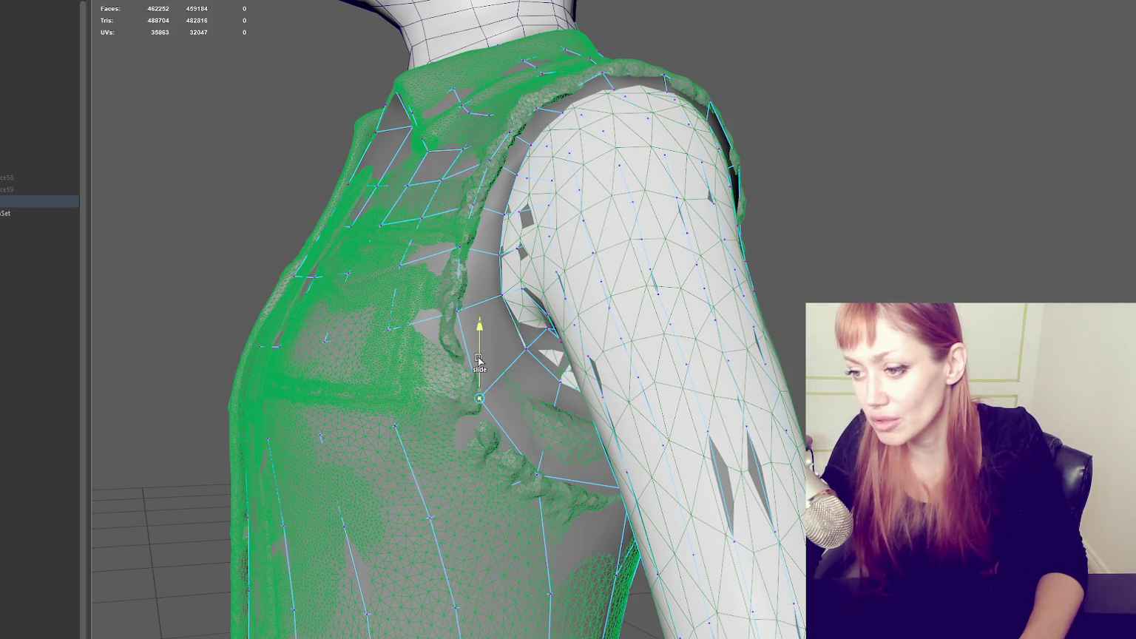
click(456, 326)
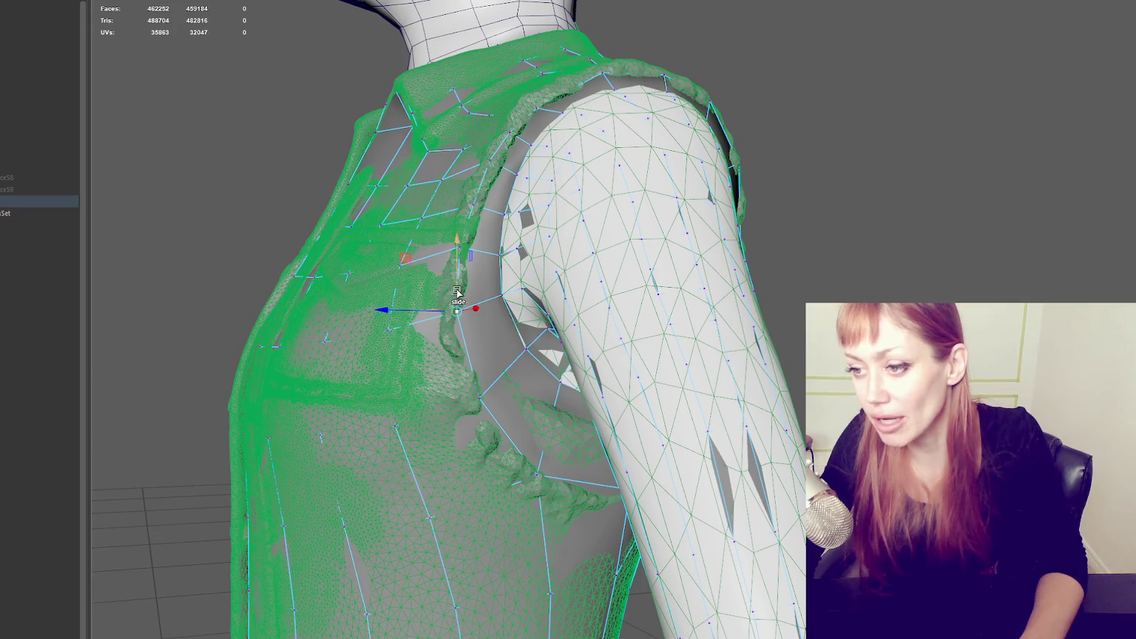
mouse_move(452, 306)
mouse_down()
mouse_move(460, 300)
mouse_move(346, 277)
mouse_move(523, 284)
mouse_move(602, 182)
mouse_up()
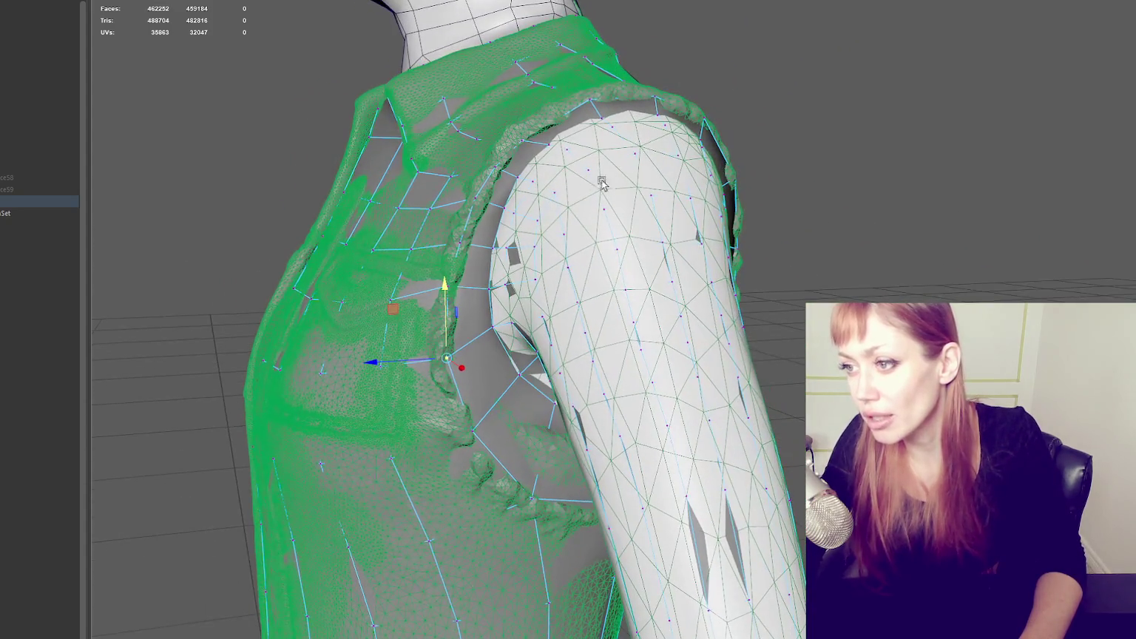
Step: Slide the vertex at the top of the shoulder outward along the armhole
alt+drag(549, 142, 628, 318)
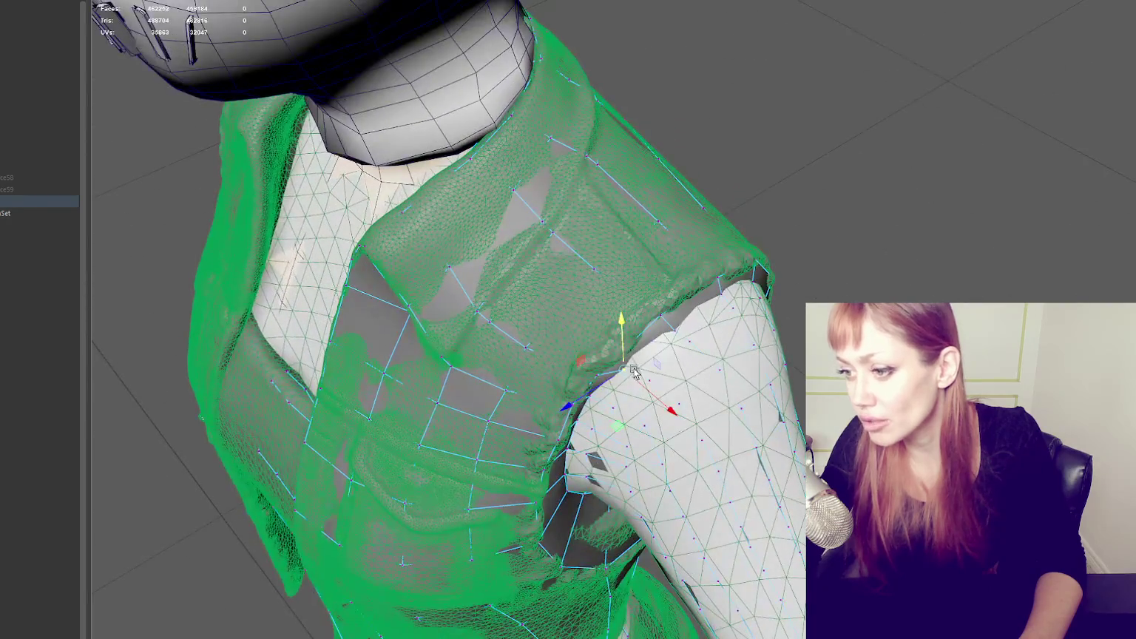
alt+drag(621, 375, 574, 312)
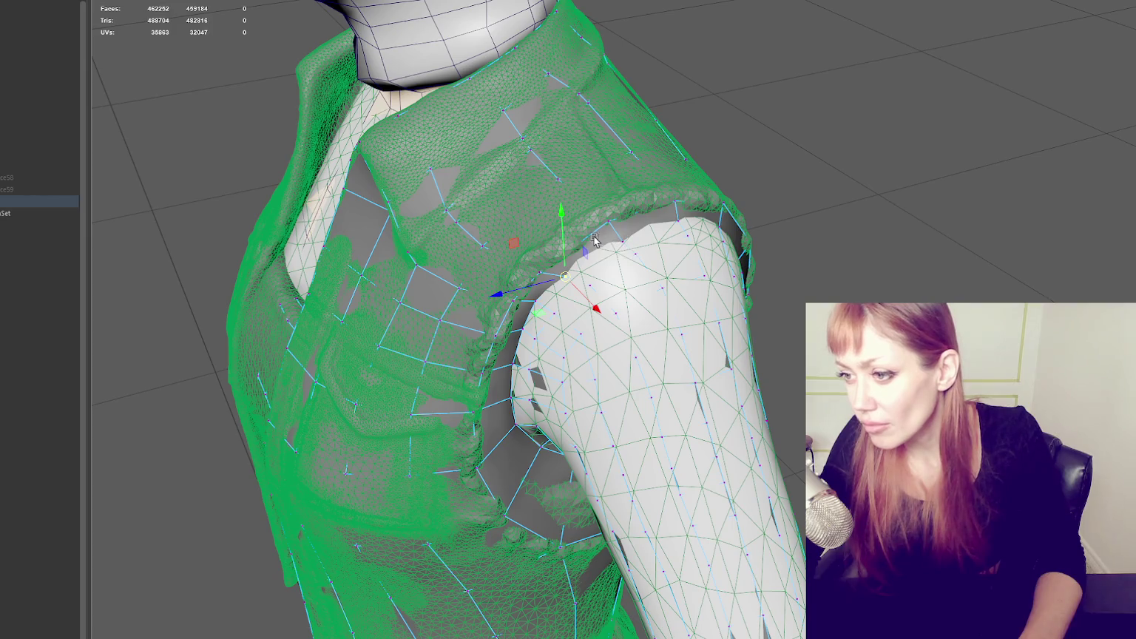
alt+drag(613, 235, 523, 189)
click(495, 179)
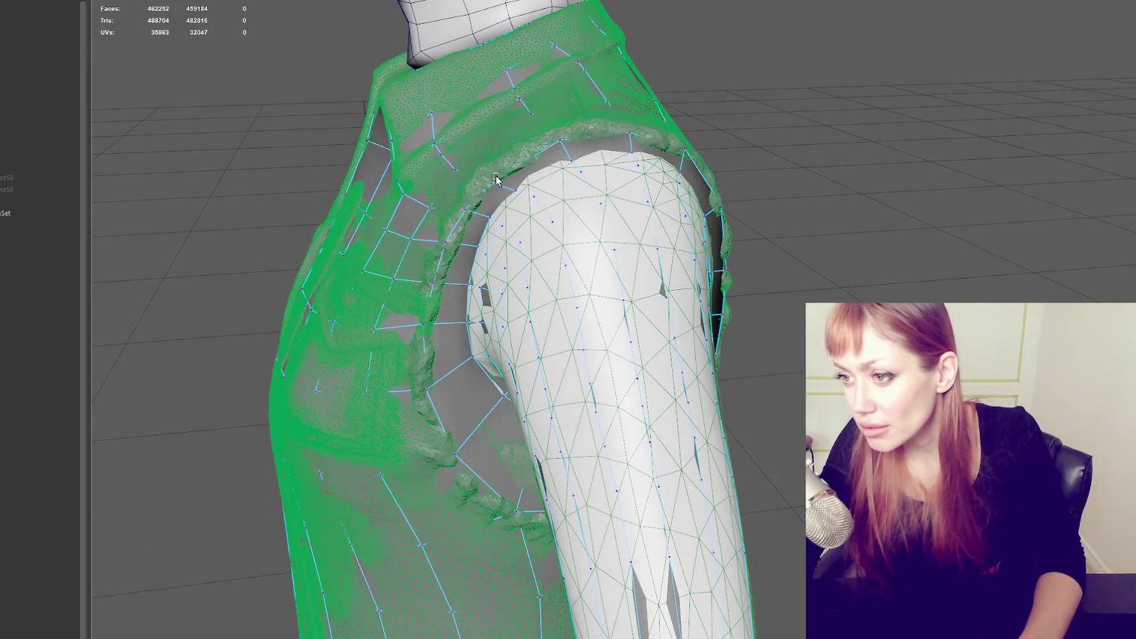
click(495, 184)
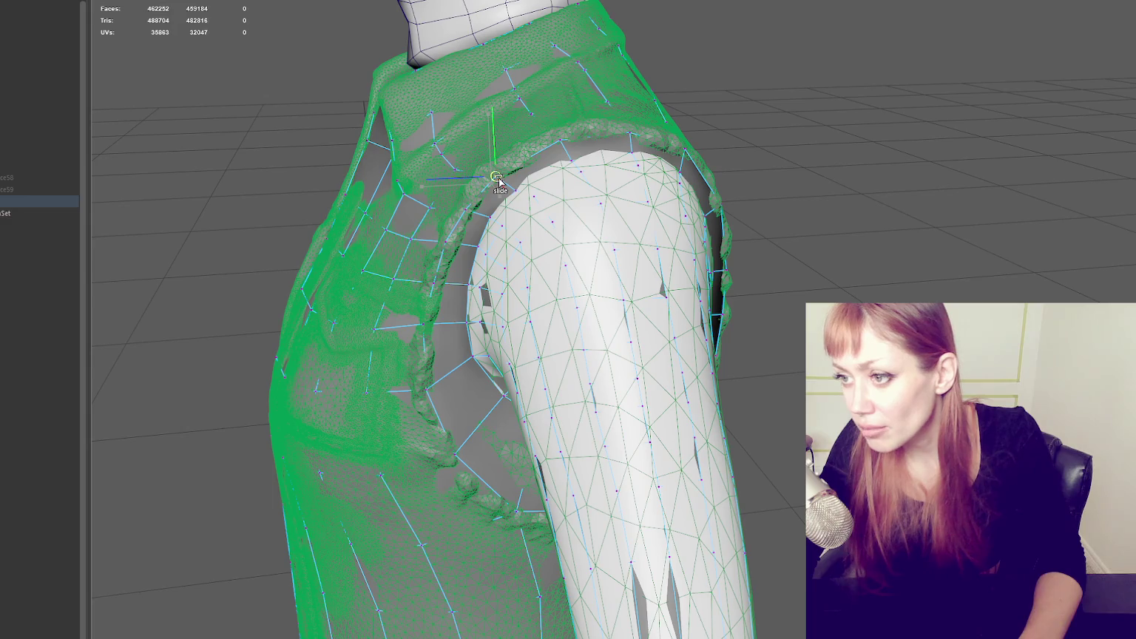
drag(517, 190, 503, 209)
Step: Adjust further shoulder vertices, sliding one slightly up toward the sculpted seam
click(572, 164)
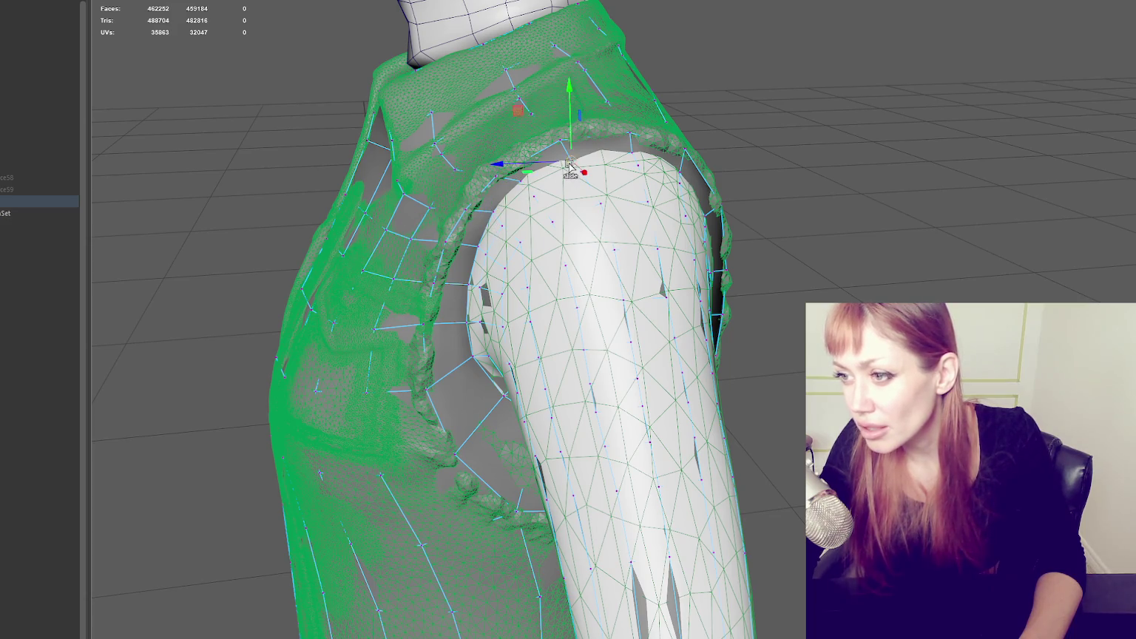
mouse_move(710, 178)
alt+mouse_down()
mouse_move(725, 156)
mouse_move(714, 154)
alt+mouse_up()
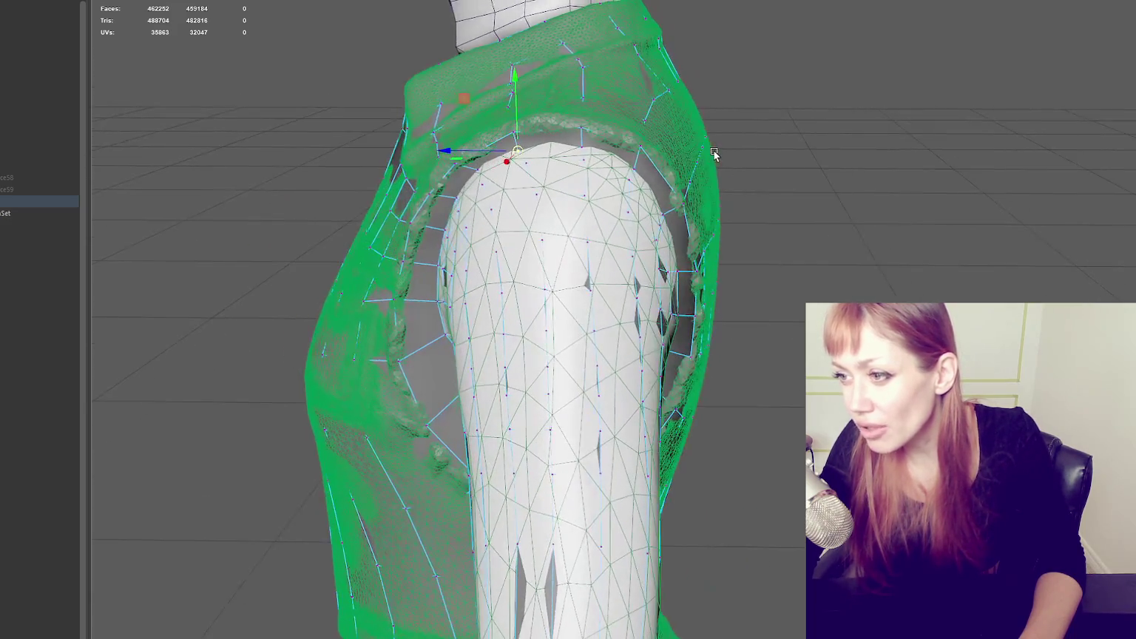
click(633, 178)
drag(638, 175, 632, 168)
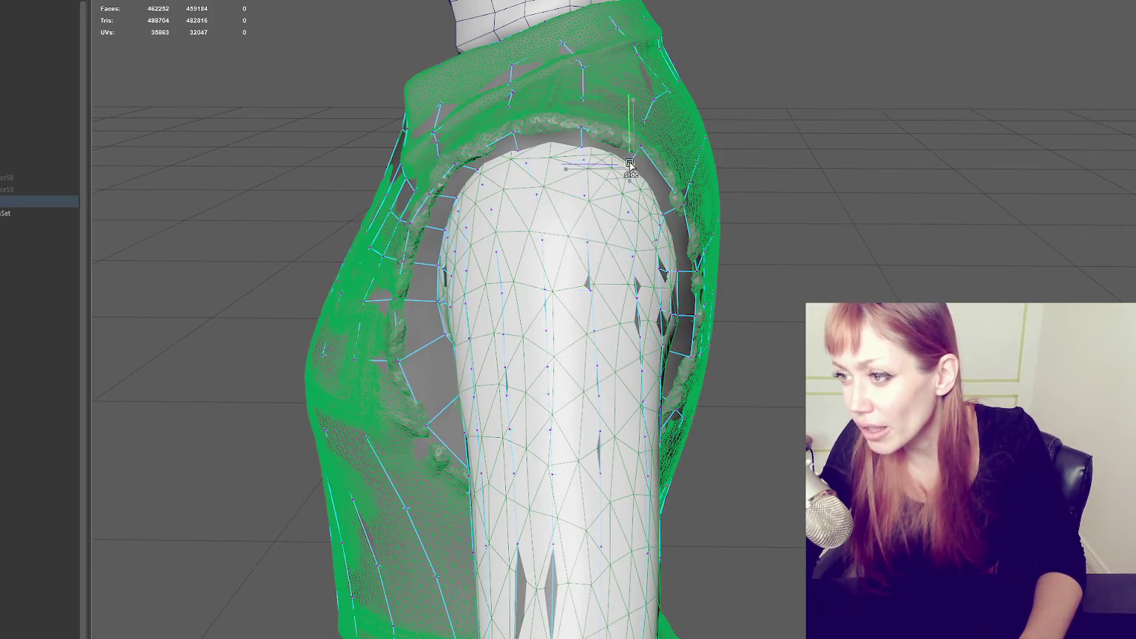
click(664, 217)
click(585, 151)
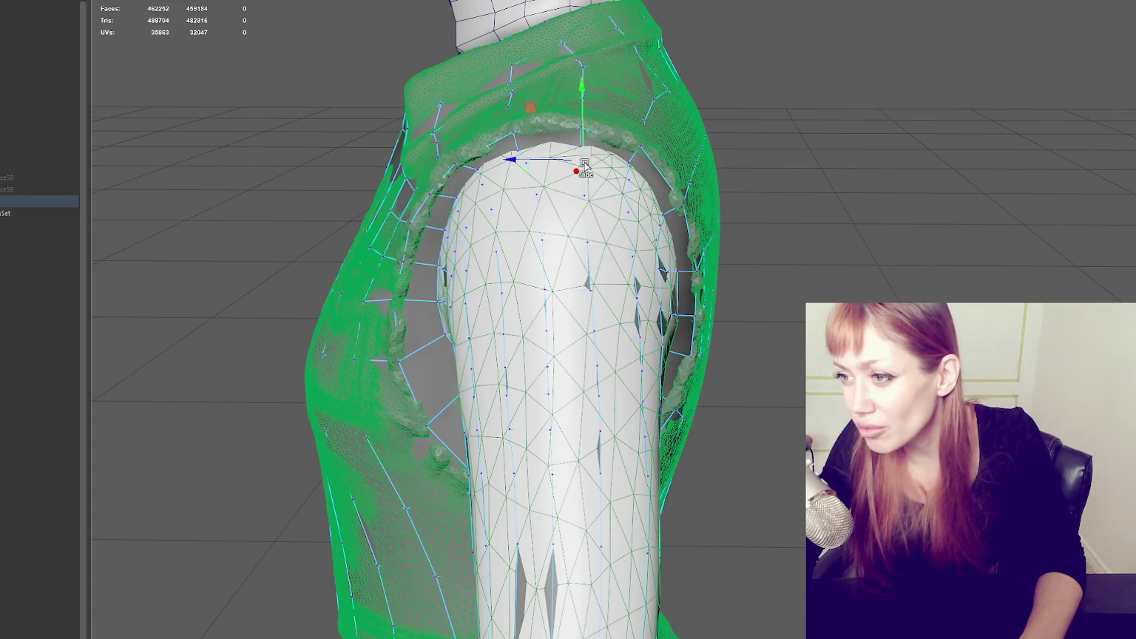
mouse_move(630, 183)
alt+mouse_down()
mouse_move(690, 230)
mouse_move(814, 242)
mouse_move(880, 223)
mouse_move(811, 199)
mouse_move(769, 222)
alt+mouse_up()
key(shift+h)
Step: Place Quad Draw points along the armpit crease and around the back of the arm
mouse_move(456, 330)
alt+mouse_down()
mouse_move(481, 322)
mouse_move(473, 315)
alt+mouse_up()
scroll(517, 315, up, 3)
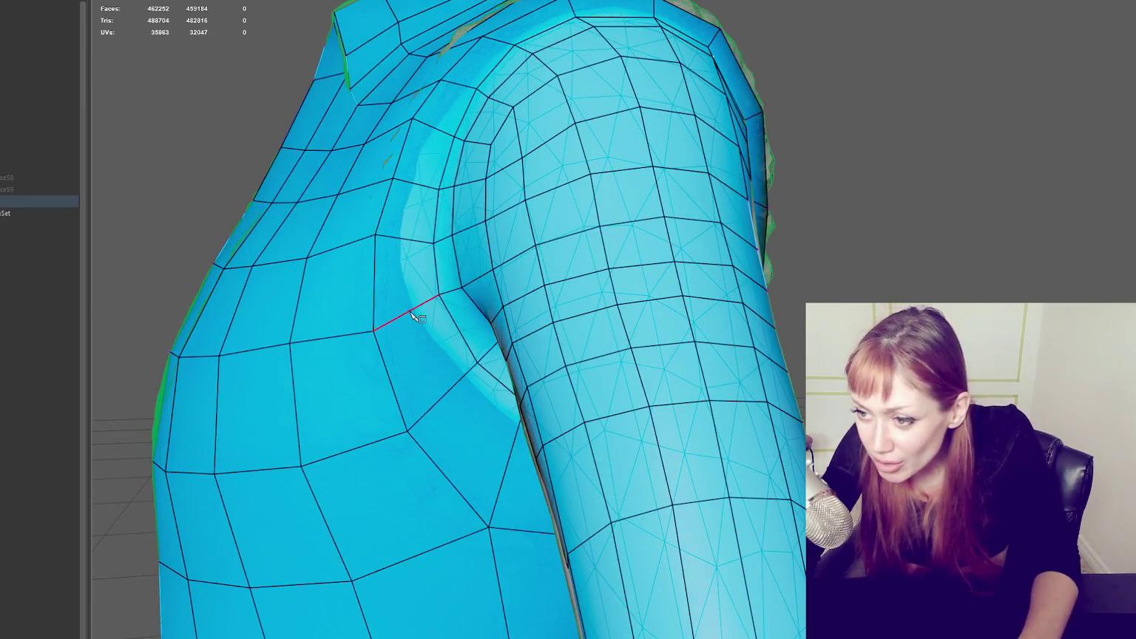
click(467, 378)
mouse_move(467, 378)
alt+mouse_down()
mouse_move(551, 398)
mouse_move(531, 440)
mouse_move(587, 452)
alt+mouse_up()
click(584, 444)
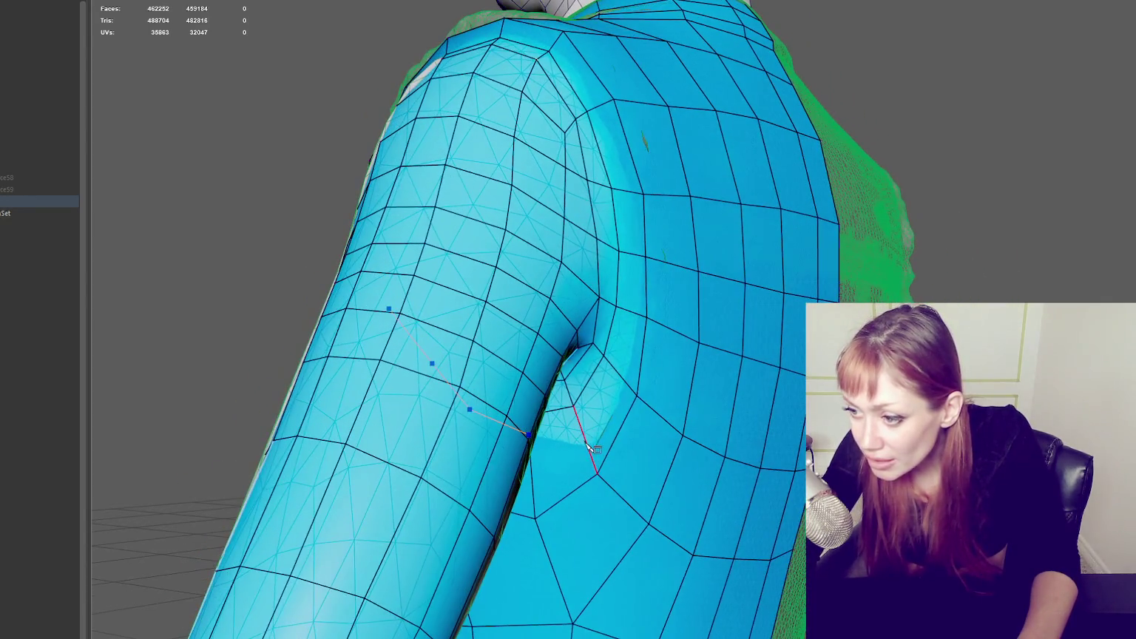
click(634, 387)
alt+drag(687, 363, 669, 336)
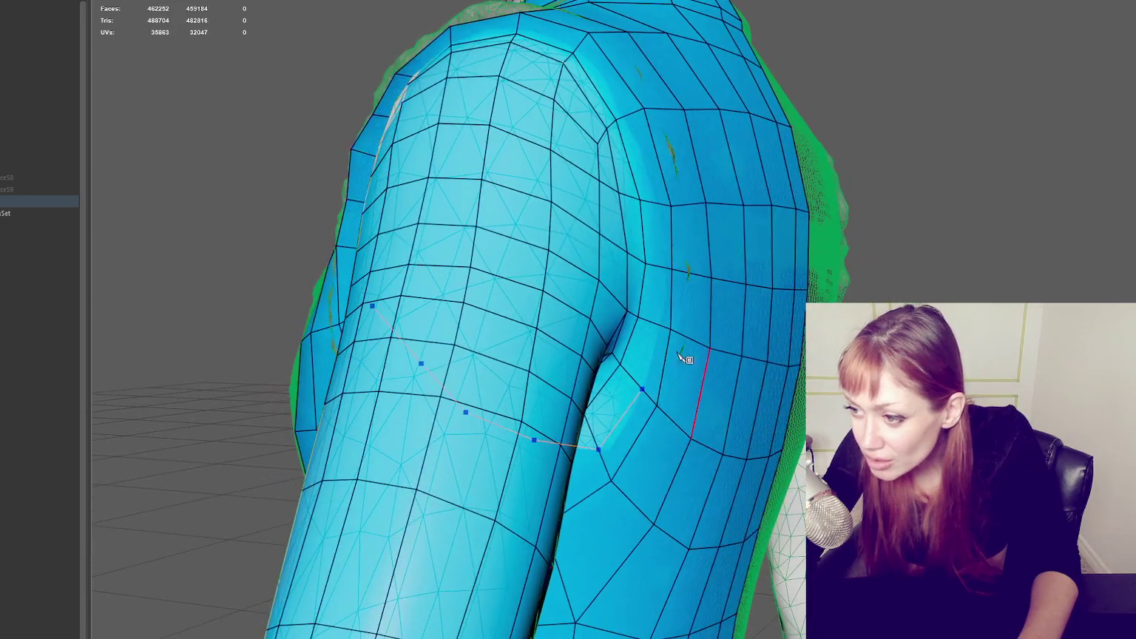
click(667, 270)
Step: Continue points up the arm, over the shoulder and down the front armhole, closing the quad loop
mouse_move(668, 271)
alt+mouse_down()
mouse_move(735, 241)
mouse_move(678, 225)
alt+mouse_up()
click(678, 222)
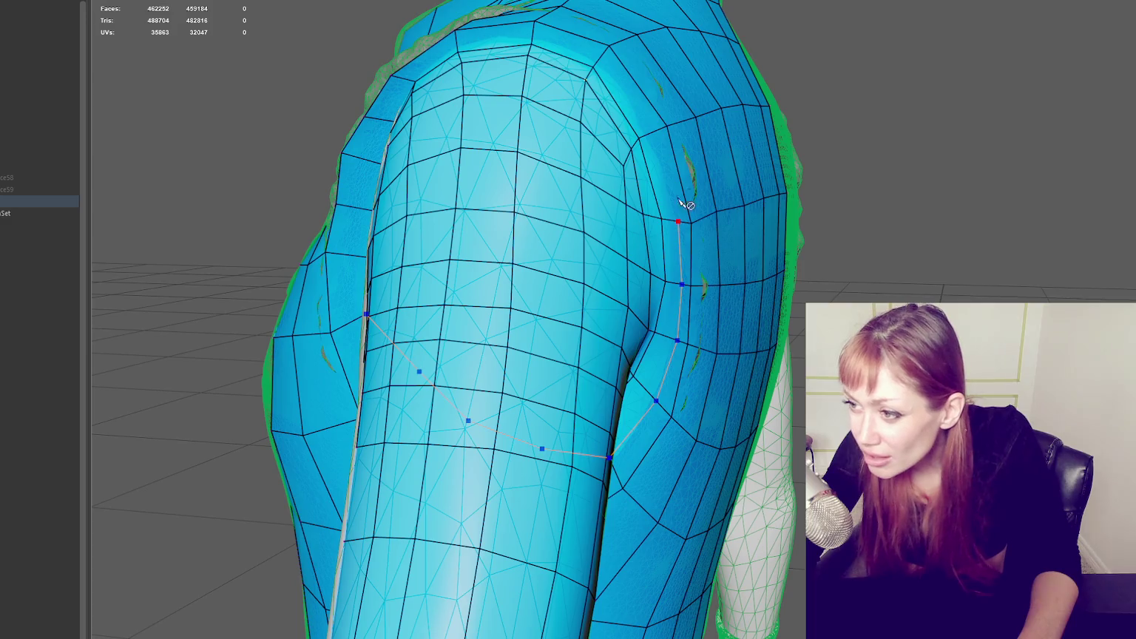
click(648, 138)
alt+drag(647, 137, 621, 110)
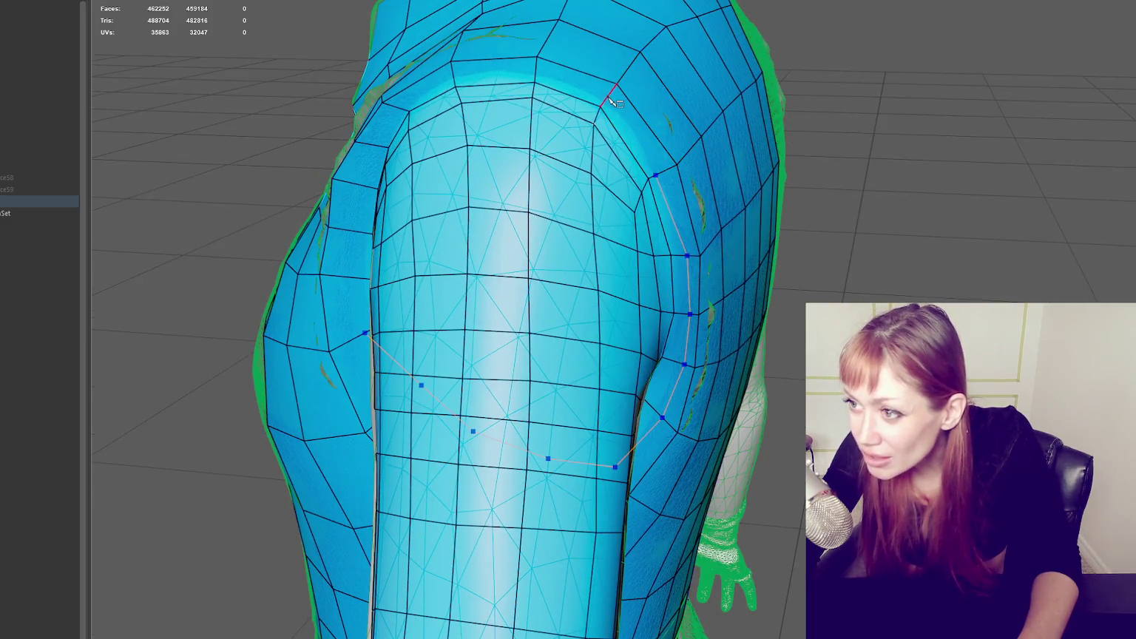
click(538, 72)
mouse_move(537, 72)
alt+mouse_down()
mouse_move(501, 94)
mouse_move(530, 96)
mouse_move(497, 89)
mouse_move(489, 107)
alt+mouse_up()
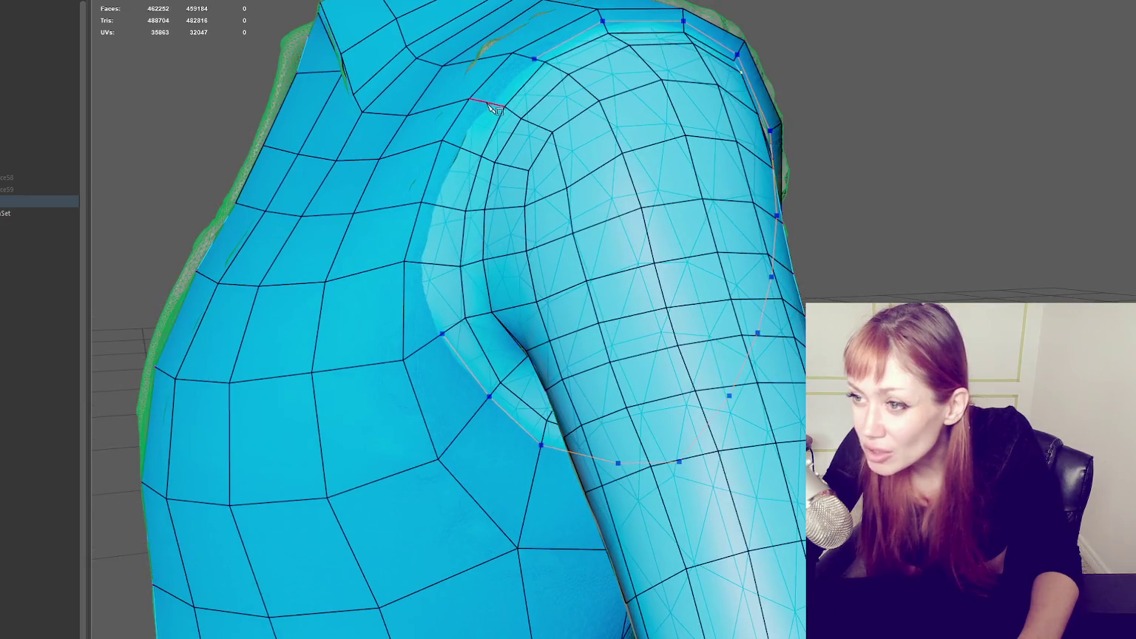
click(437, 206)
click(423, 263)
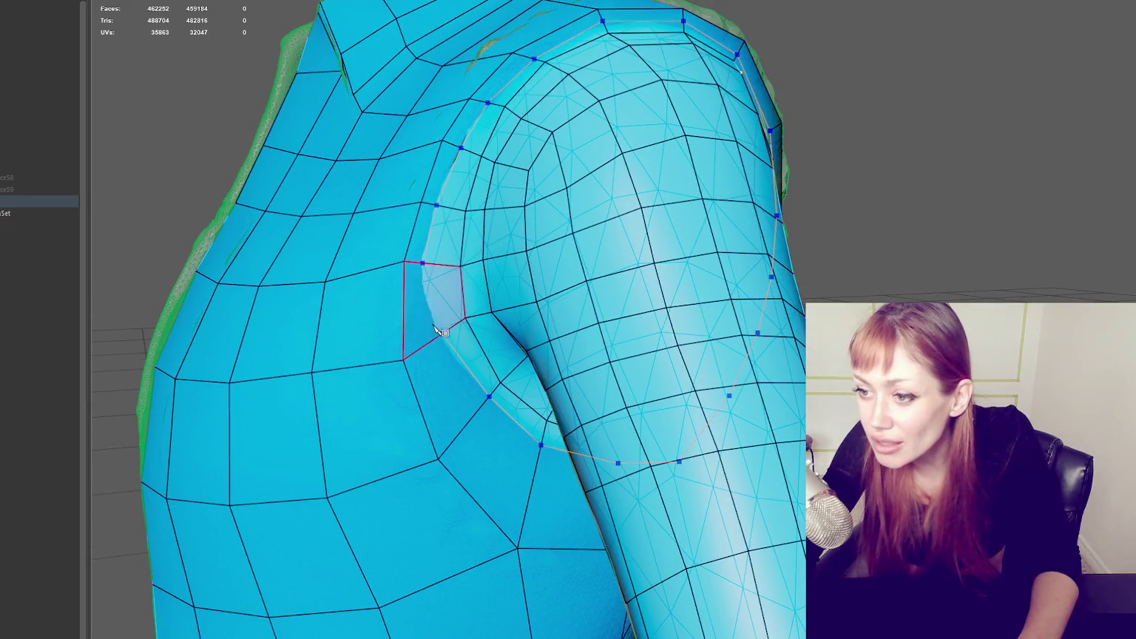
click(441, 334)
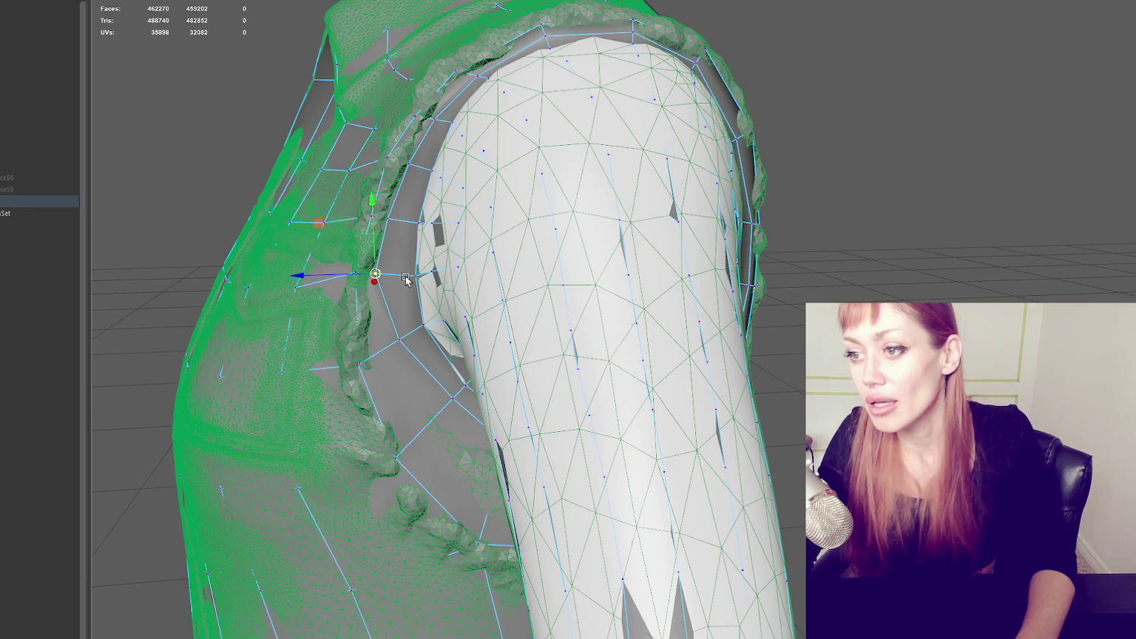
Step: Return to object mode, select the retopo jacket-and-sleeve mesh and isolate it with Ctrl+1
scroll(409, 263, down, 5)
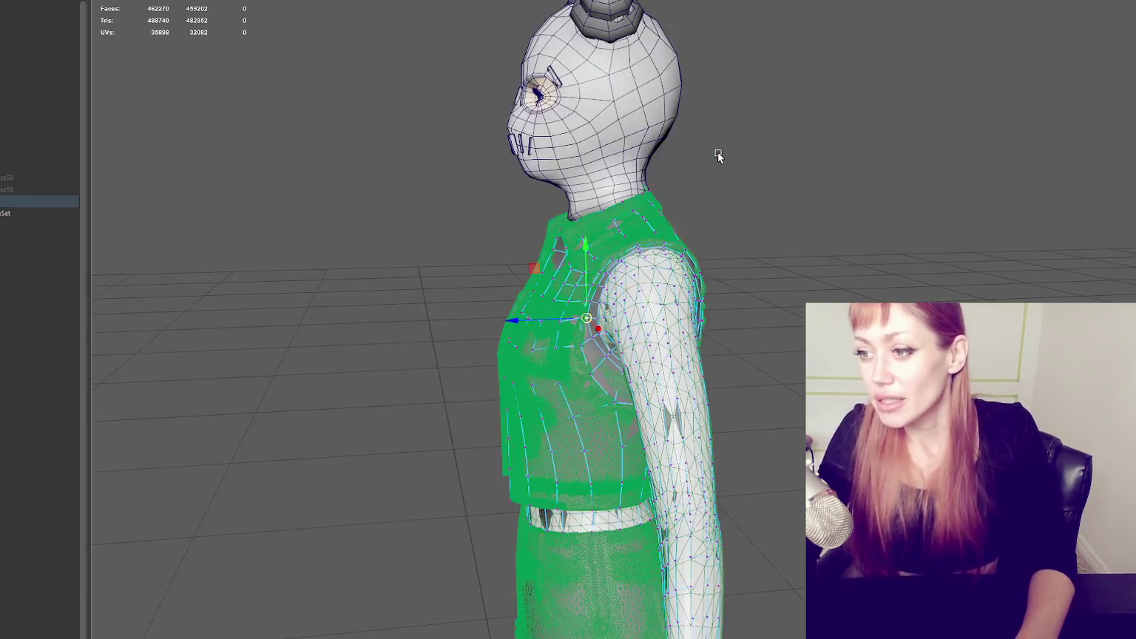
alt+drag(718, 152, 828, 164)
right_drag(810, 135, 888, 72)
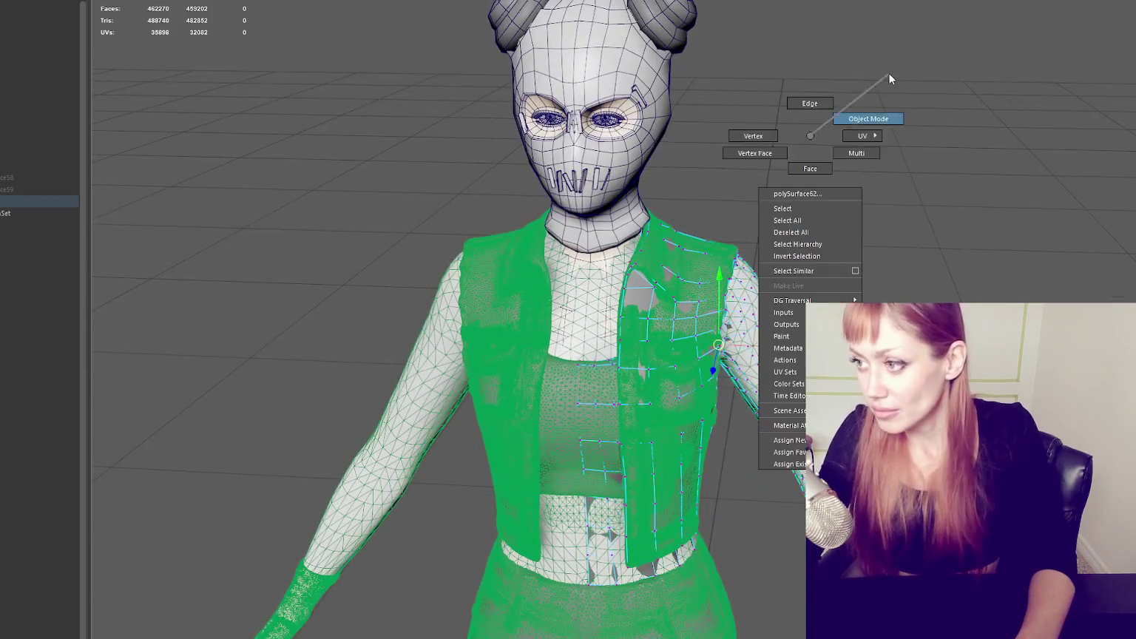
click(560, 385)
mouse_move(561, 386)
alt+mouse_down()
mouse_move(613, 321)
mouse_move(487, 325)
mouse_move(576, 334)
alt+mouse_up()
click(754, 414)
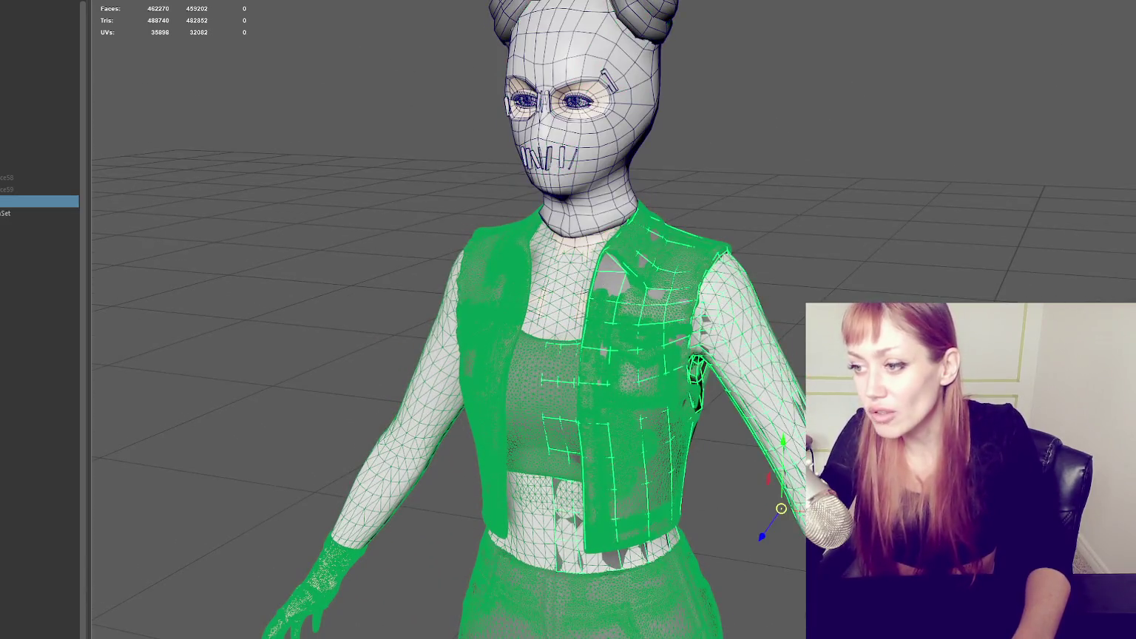
scroll(834, 259, up, 4)
key(ctrl+1)
Step: Orbit around the isolated jacket and sleeve from three-quarter and side views to inspect it
mouse_move(833, 252)
alt+mouse_down()
mouse_move(818, 282)
mouse_move(788, 275)
mouse_move(853, 279)
mouse_move(620, 282)
mouse_move(444, 518)
alt+mouse_up()
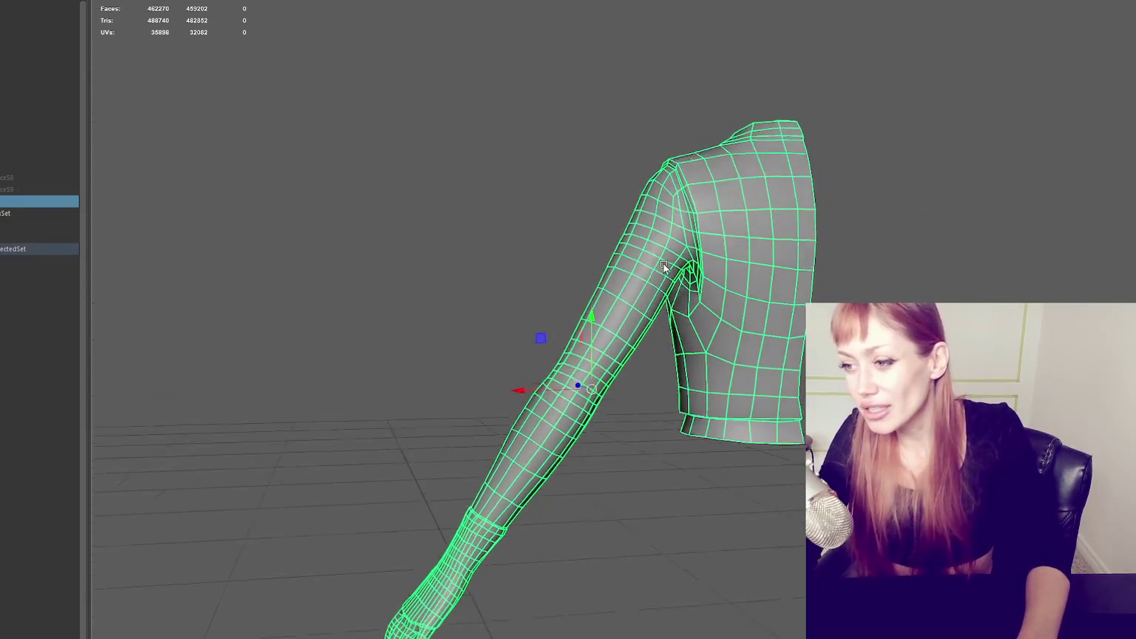
scroll(770, 230, up, 3)
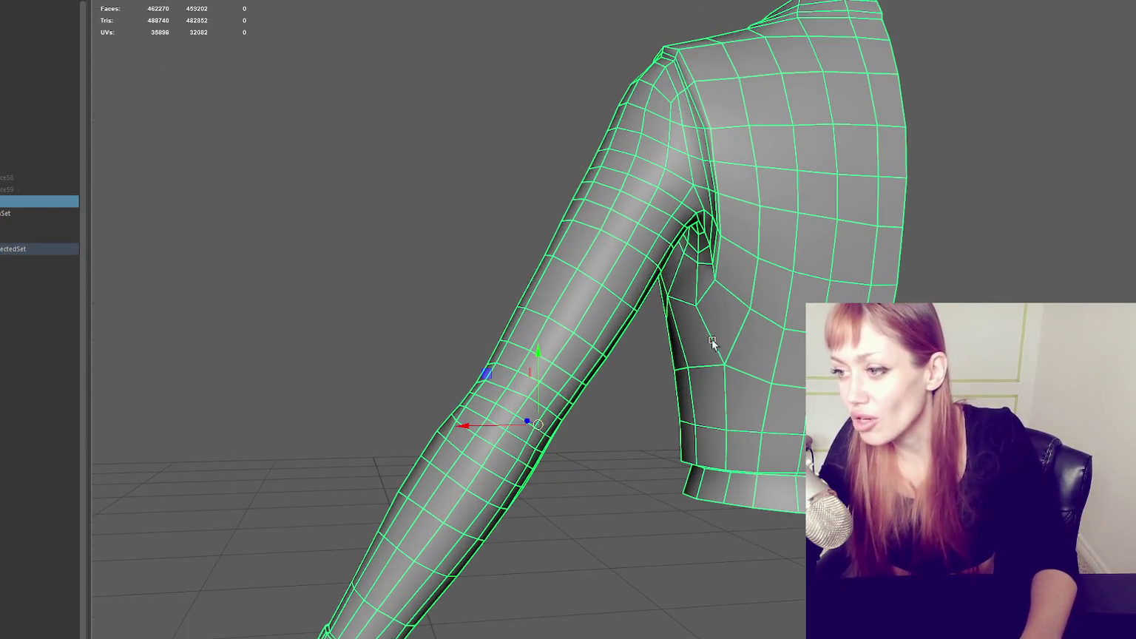
mouse_move(770, 231)
alt+mouse_down()
mouse_move(568, 314)
mouse_move(642, 319)
mouse_move(608, 109)
alt+mouse_up()
mouse_move(513, 161)
alt+mouse_down()
mouse_move(976, 183)
mouse_move(793, 272)
mouse_move(573, 268)
mouse_move(854, 261)
mouse_move(633, 230)
alt+mouse_up()
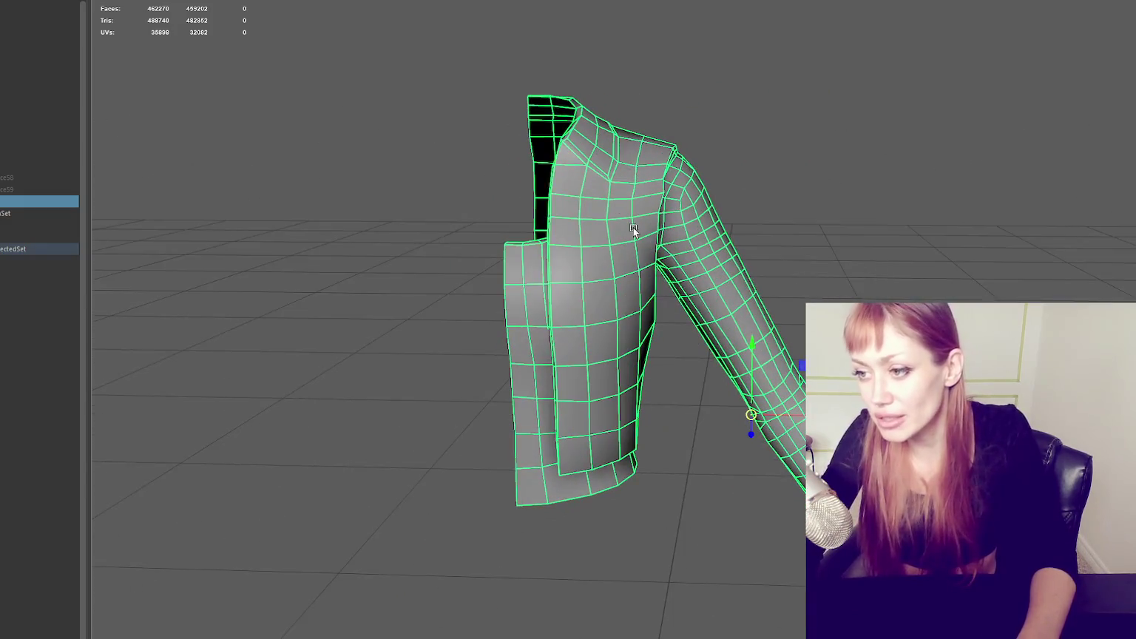
mouse_move(774, 326)
alt+mouse_down()
mouse_move(544, 309)
mouse_move(788, 312)
mouse_move(843, 289)
mouse_move(824, 279)
mouse_move(793, 299)
alt+mouse_up()
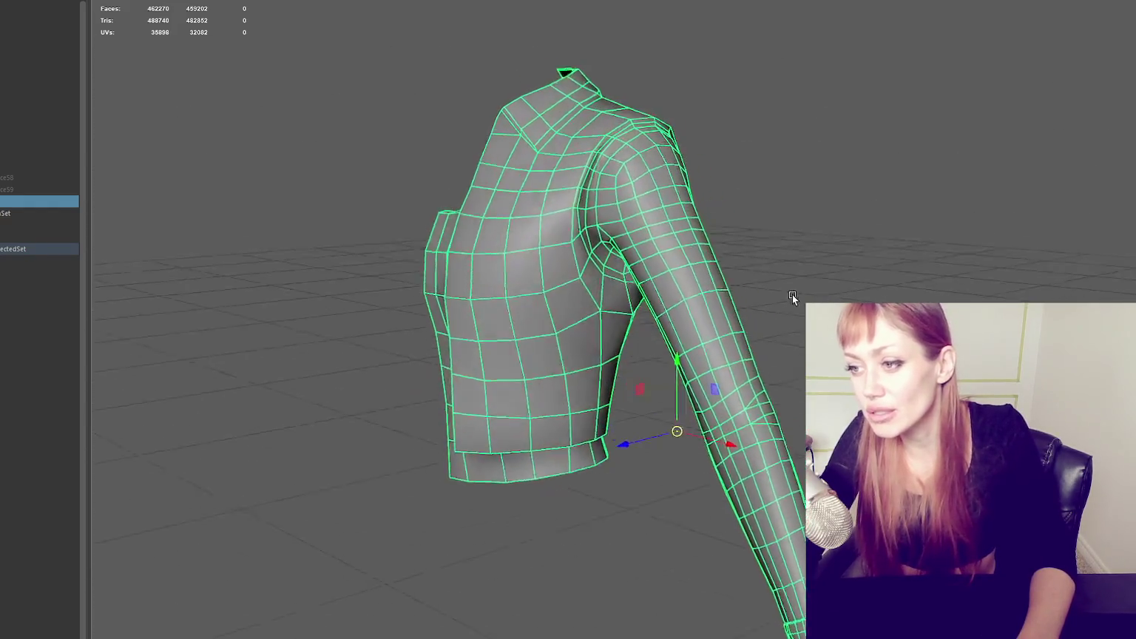
alt+right_drag(793, 298, 863, 303)
mouse_move(863, 303)
alt+mouse_down()
mouse_move(875, 283)
mouse_move(887, 311)
mouse_move(737, 285)
mouse_move(605, 301)
mouse_move(740, 304)
mouse_move(856, 282)
mouse_move(831, 298)
mouse_move(847, 299)
mouse_move(788, 300)
mouse_move(864, 302)
alt+mouse_up()
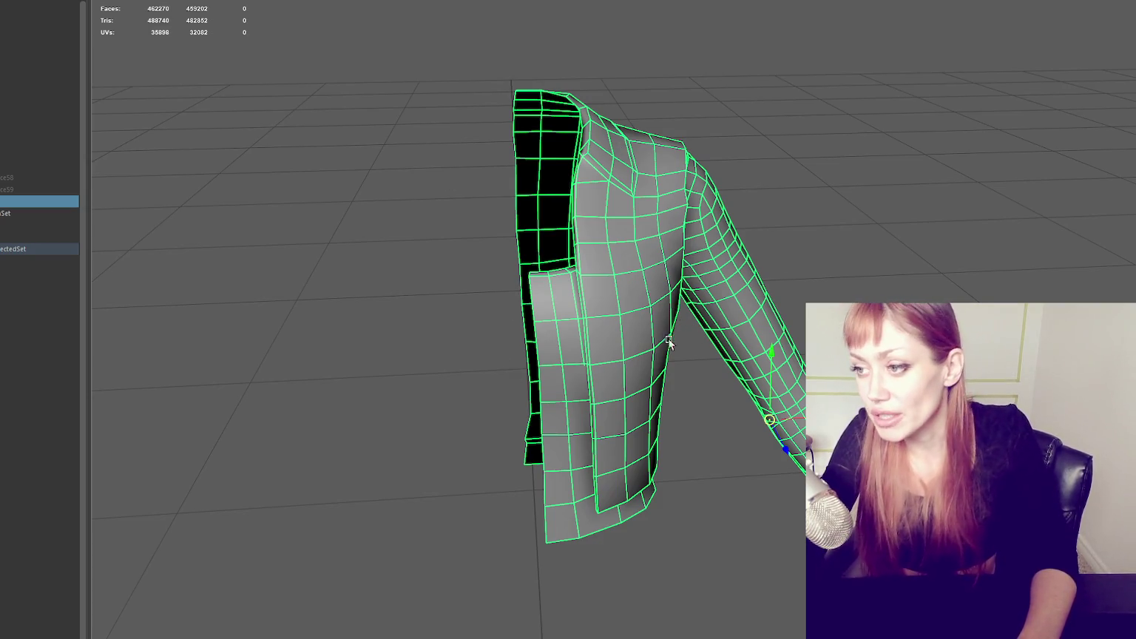
alt+drag(636, 325, 755, 346)
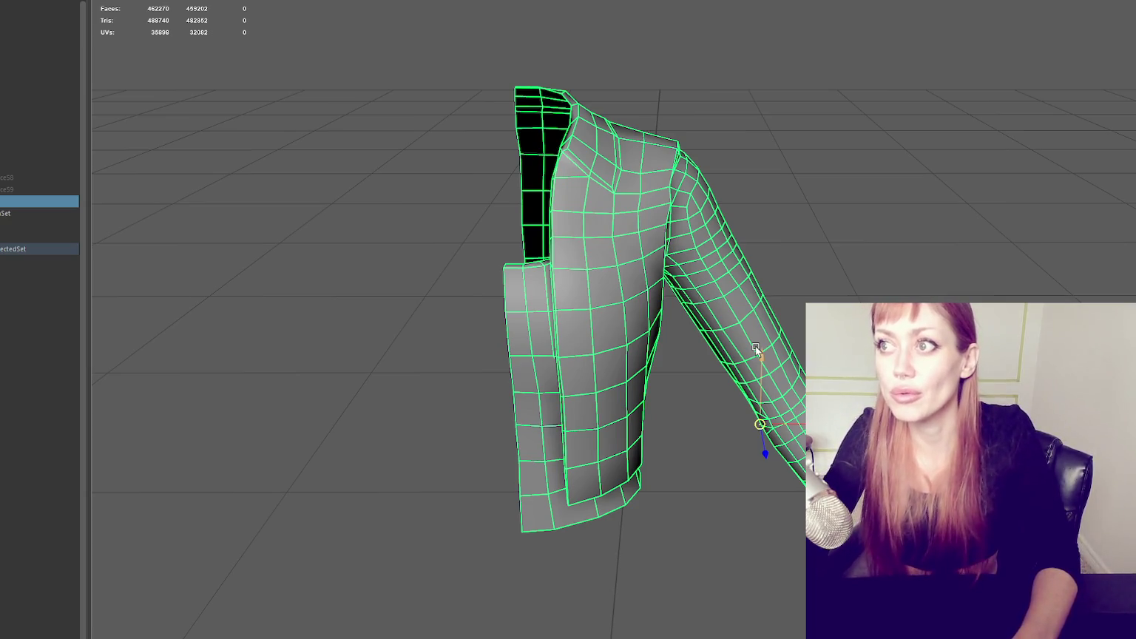
mouse_move(755, 346)
alt+mouse_down()
mouse_move(776, 290)
mouse_move(750, 292)
mouse_move(852, 291)
mouse_move(915, 271)
alt+mouse_up()
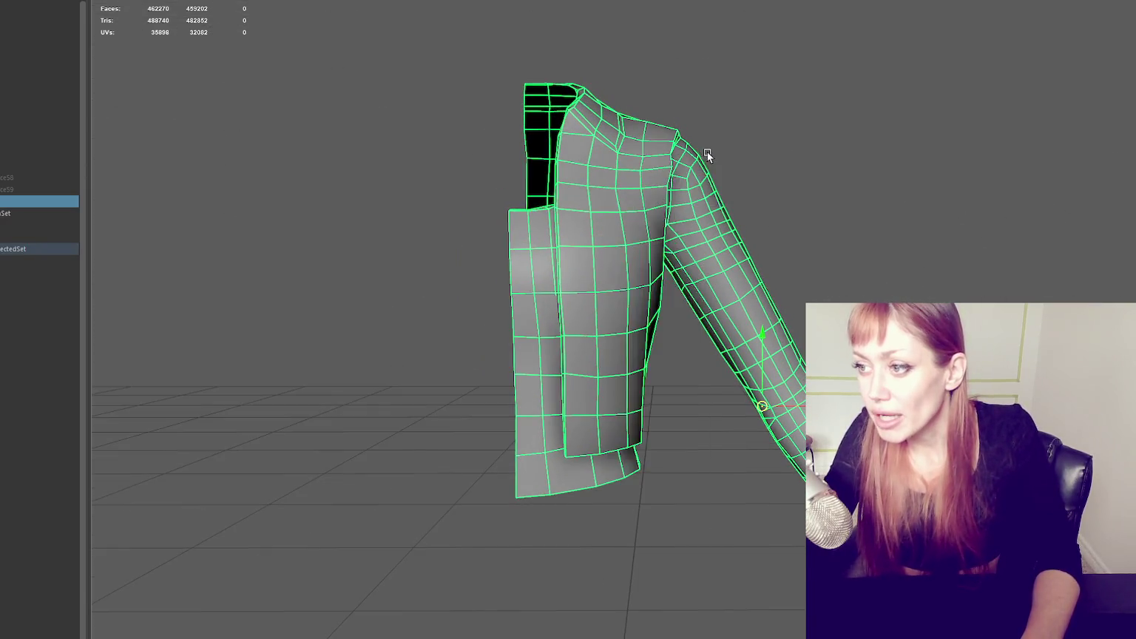
Step: Check the quad jacket from back and side angles, then exit isolation with Ctrl+1 to show the high-poly outfit
click(847, 159)
mouse_move(760, 370)
alt+mouse_down()
mouse_move(723, 618)
mouse_move(763, 616)
mouse_move(578, 215)
alt+mouse_up()
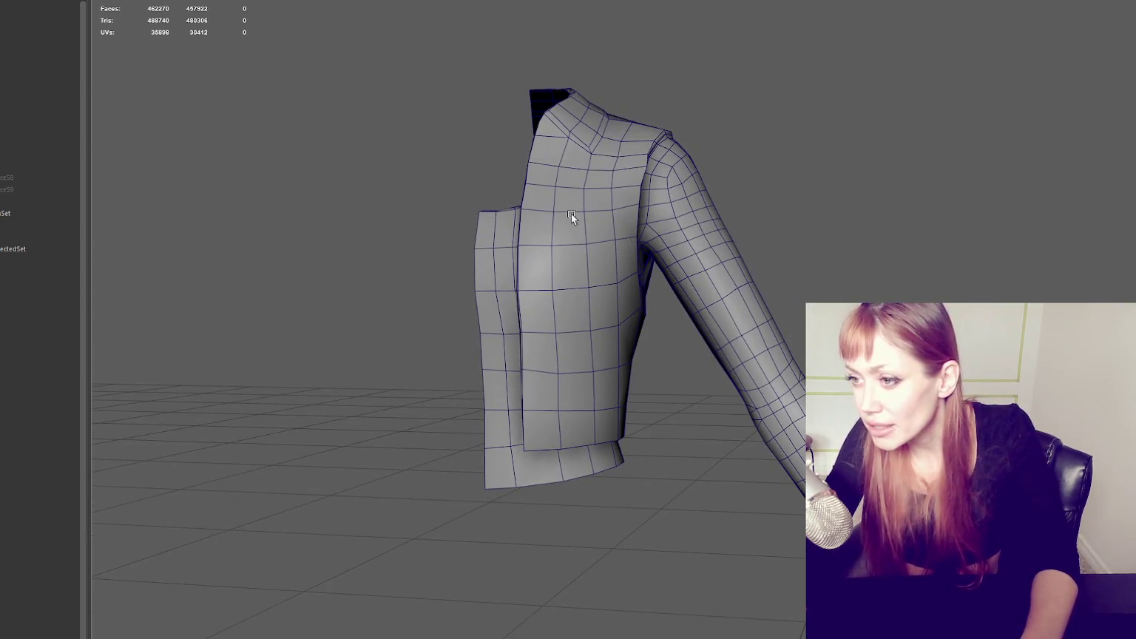
click(575, 154)
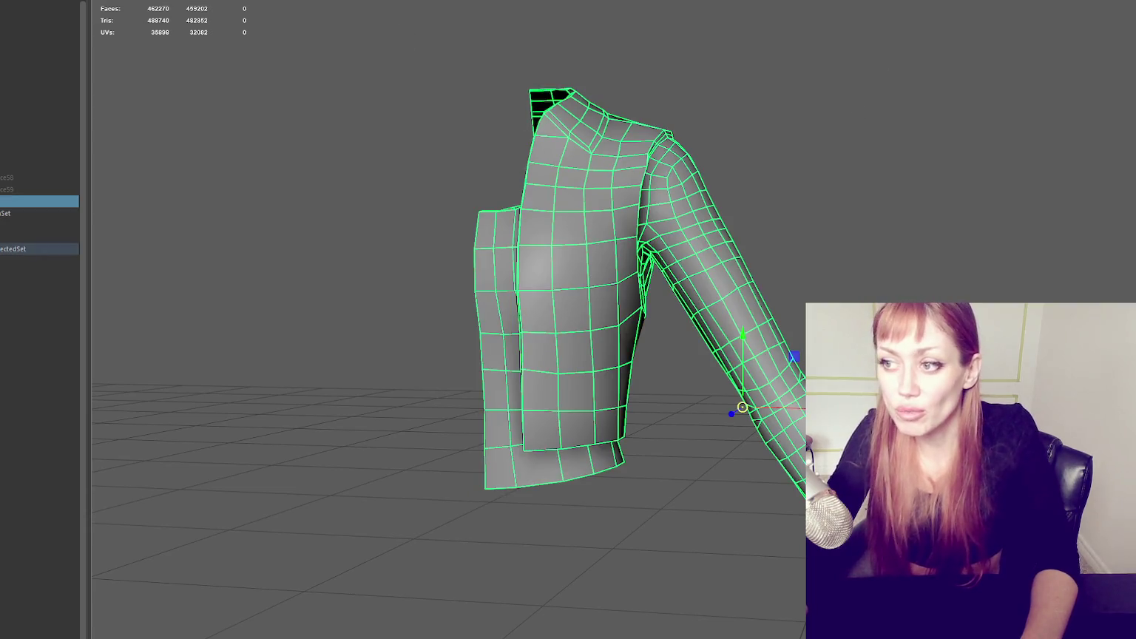
click(50, 236)
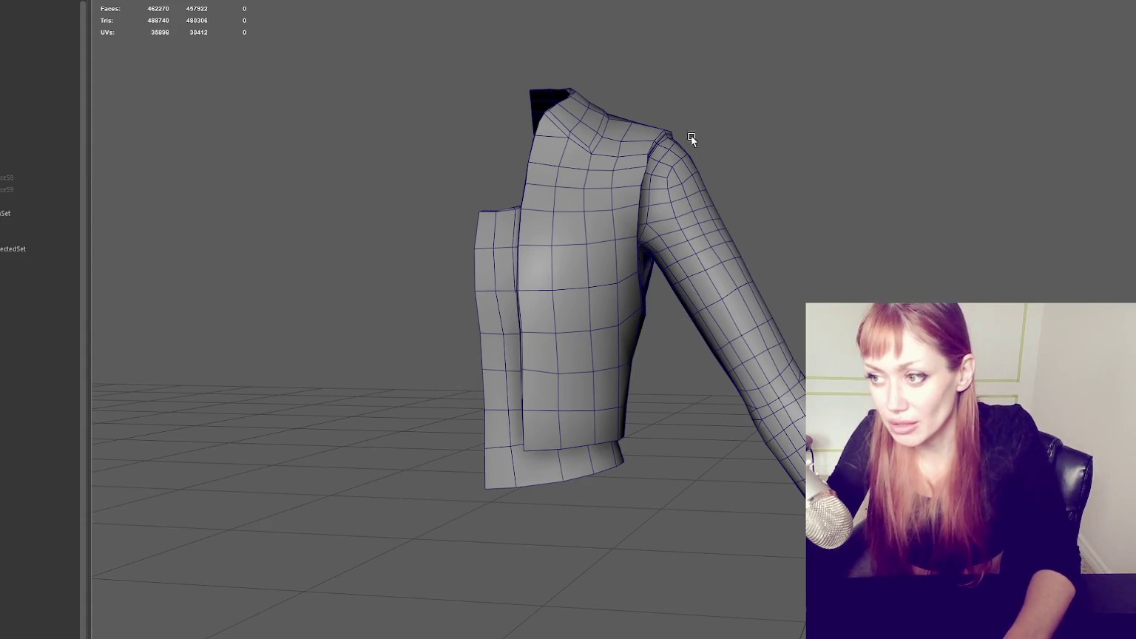
click(72, 145)
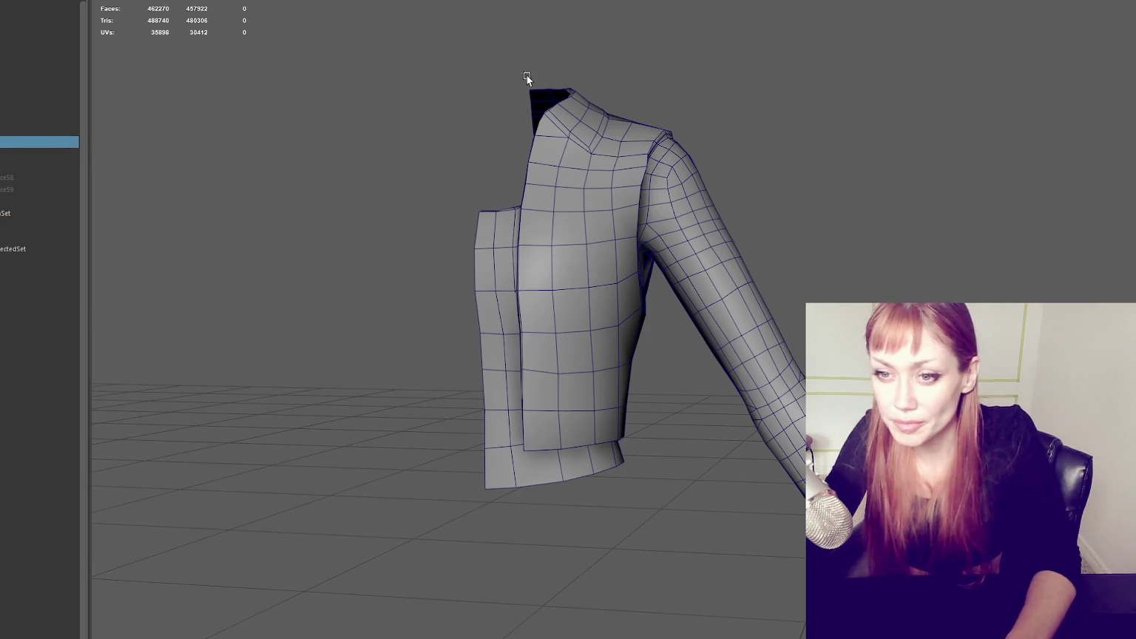
click(356, 216)
alt+drag(622, 161, 614, 146)
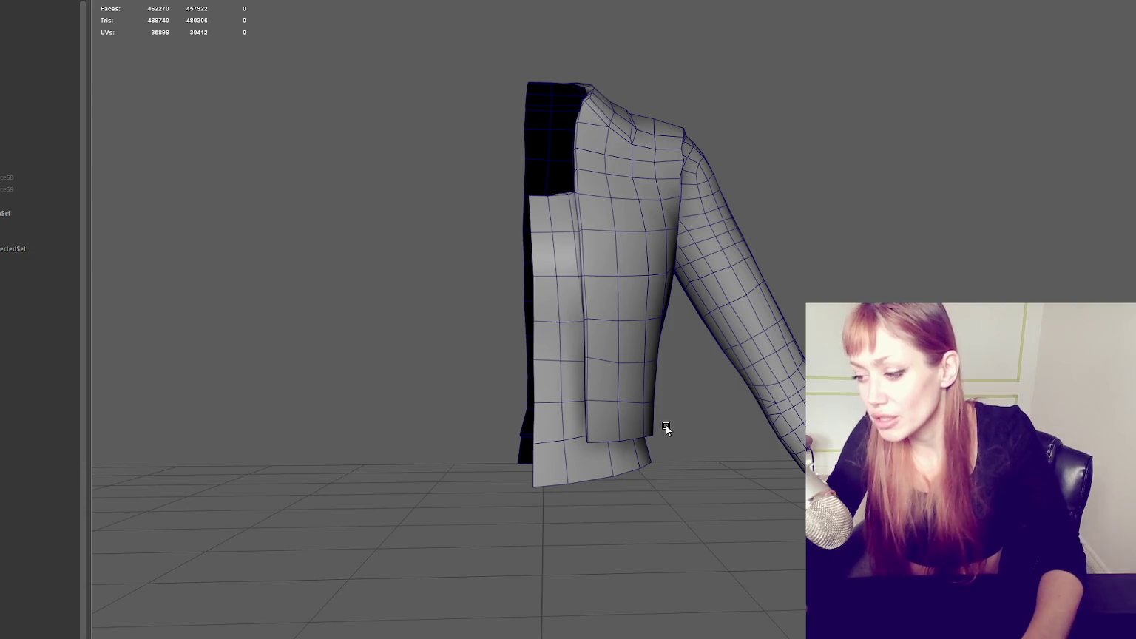
mouse_move(747, 370)
alt+mouse_down()
mouse_move(765, 368)
mouse_move(531, 196)
alt+mouse_up()
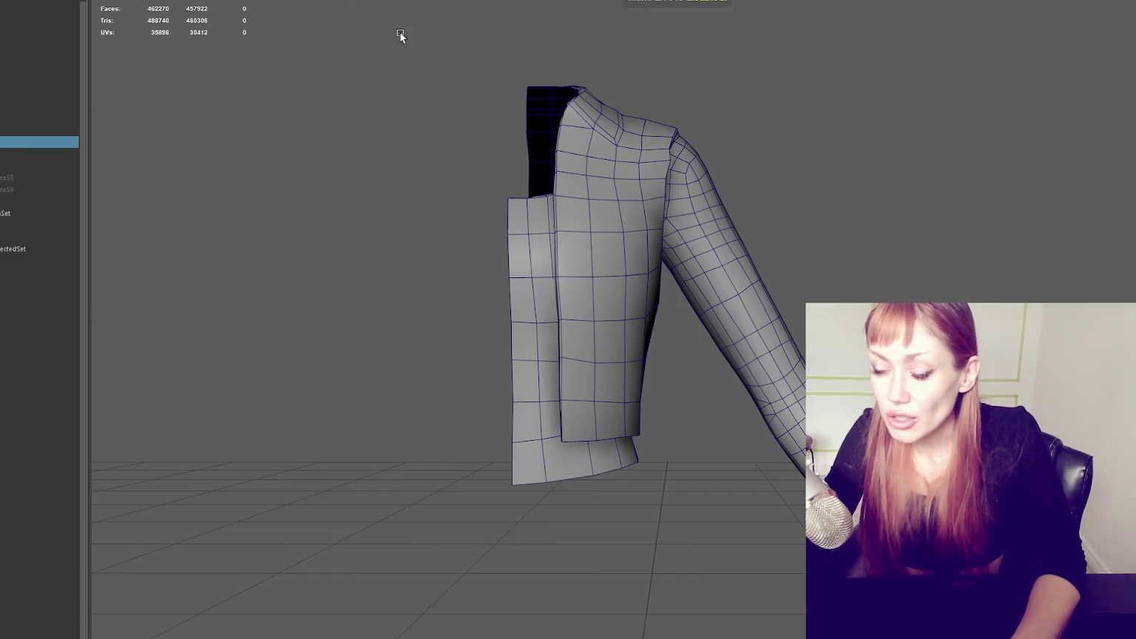
key(ctrl+1)
Step: Turn off wireframe-on-shaded and orbit to a three-quarter view of the outfit
click(782, 159)
alt+drag(783, 159, 756, 185)
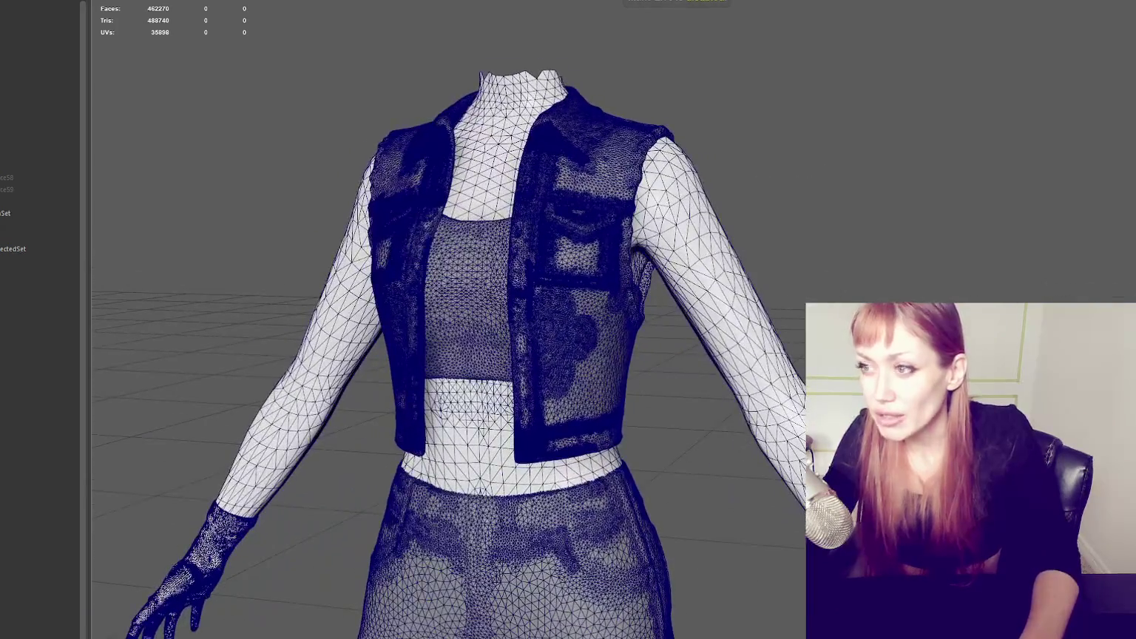
key(5)
mouse_move(750, 140)
alt+mouse_down()
mouse_move(800, 166)
mouse_move(910, 179)
mouse_move(859, 196)
alt+mouse_up()
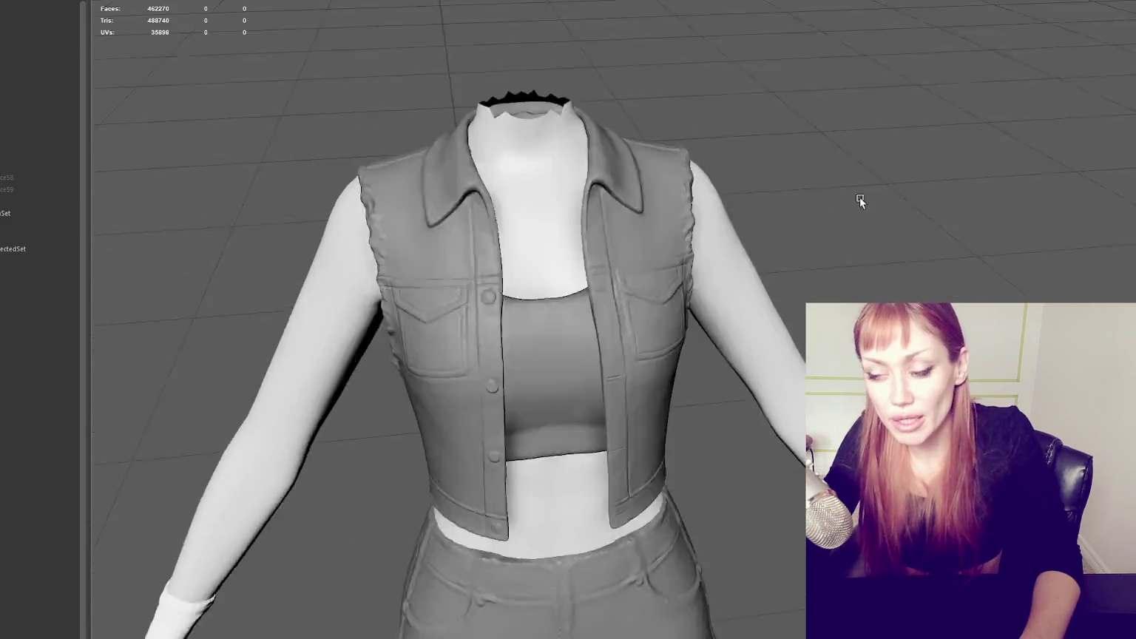
scroll(749, 210, up, 3)
alt+drag(693, 192, 620, 110)
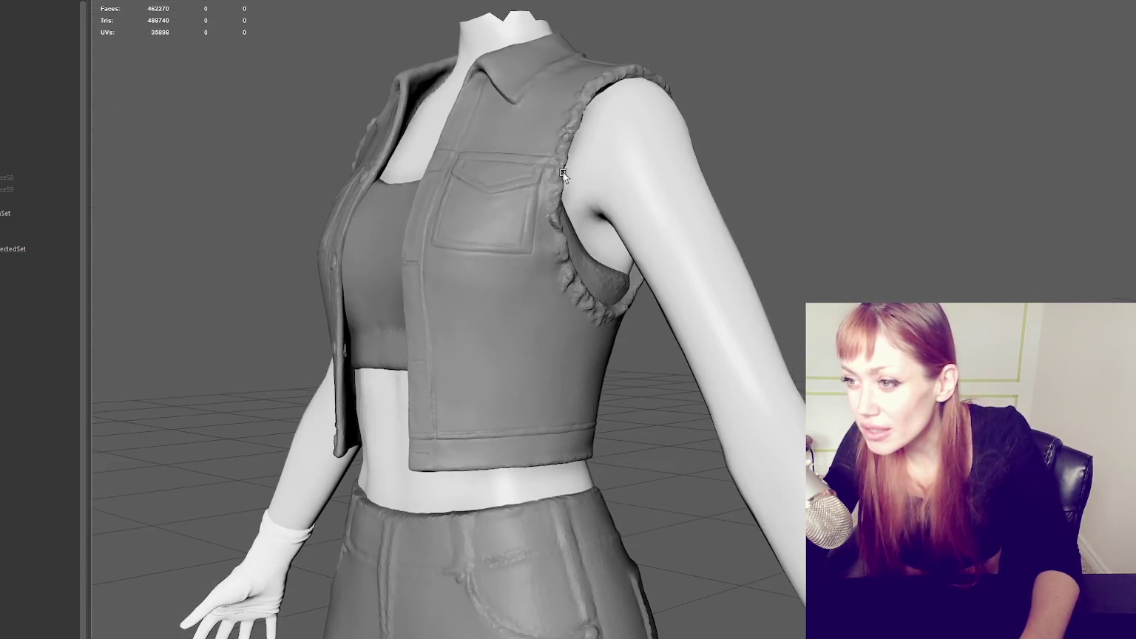
Step: Select the outfit and try the Soften/Harden Edge marking menu on it
click(562, 266)
right_drag(859, 61, 974, 88)
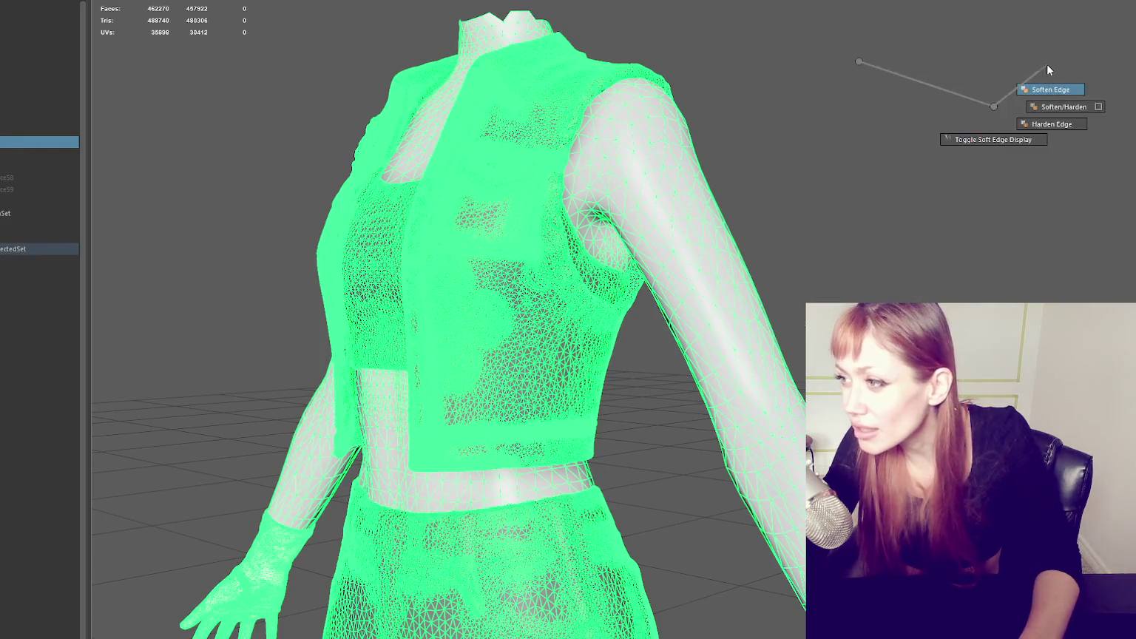
scroll(811, 133, up, 3)
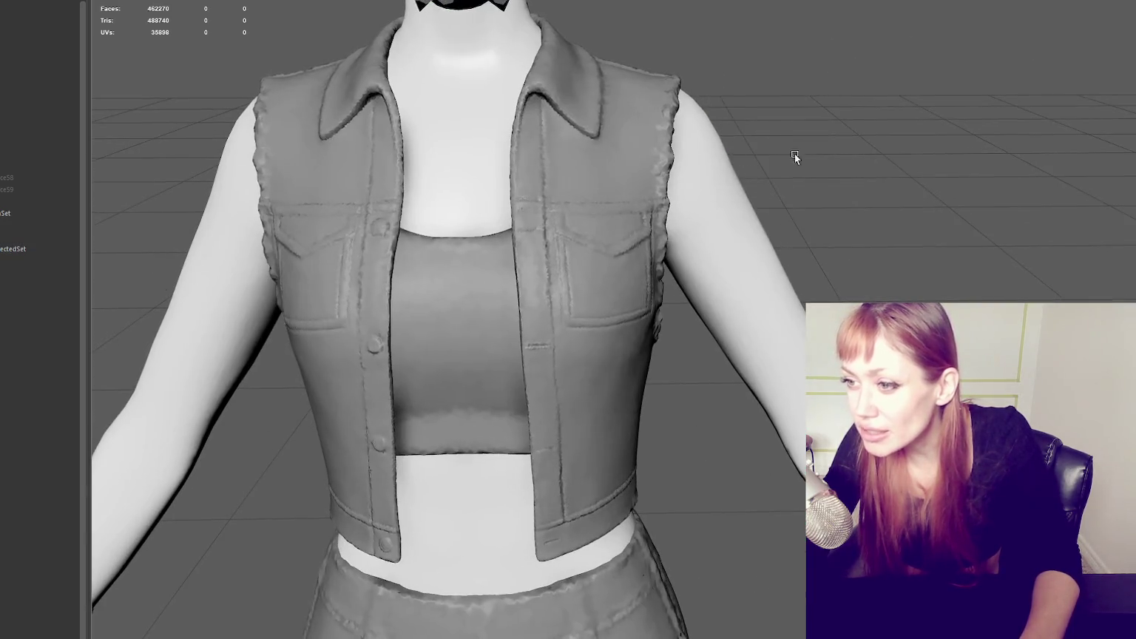
click(379, 122)
right_drag(378, 122, 799, 85)
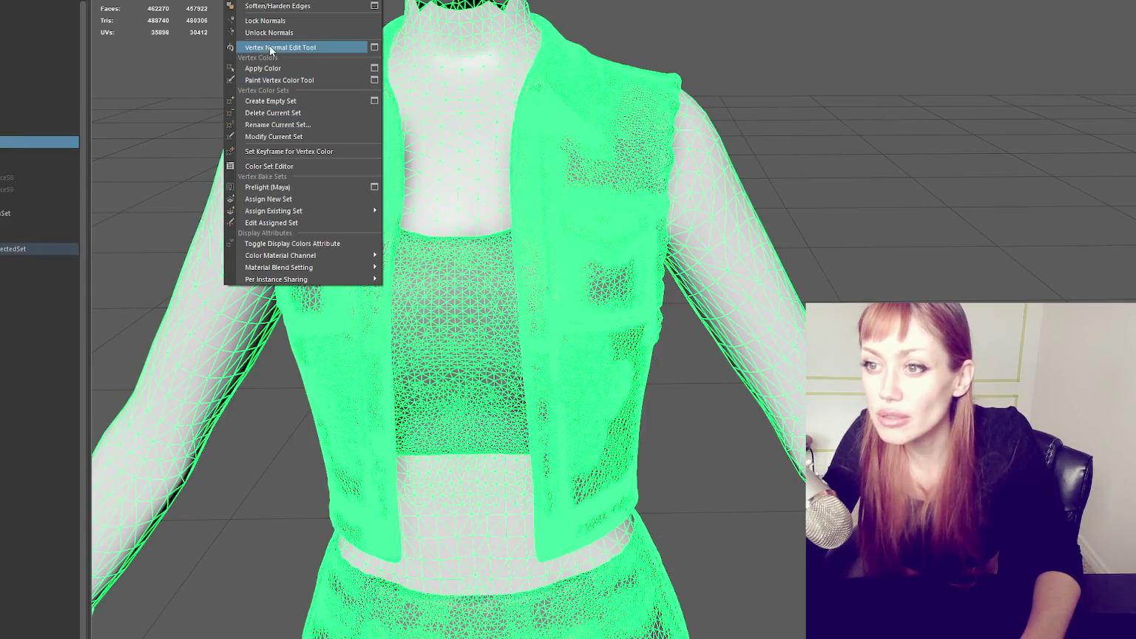
mouse_move(798, 84)
alt+mouse_down()
mouse_move(857, 132)
mouse_move(894, 101)
mouse_move(850, 117)
alt+mouse_up()
shift+right_drag(850, 117, 1034, 148)
Step: Deselect the outfit and orbit, pan and zoom to a close side view of it
click(855, 167)
mouse_move(856, 167)
alt+mouse_down()
mouse_move(837, 159)
mouse_move(884, 151)
alt+mouse_up()
alt+middle_drag(884, 150, 790, 178)
mouse_move(789, 178)
alt+right_down()
mouse_move(810, 204)
mouse_move(802, 164)
mouse_move(813, 160)
alt+right_up()
mouse_move(813, 160)
alt+mouse_down()
mouse_move(776, 161)
mouse_move(820, 154)
alt+mouse_up()
mouse_move(820, 154)
alt+right_down()
mouse_move(867, 148)
mouse_move(711, 161)
alt+right_up()
mouse_move(712, 160)
alt+mouse_down()
mouse_move(797, 157)
mouse_move(481, 167)
mouse_move(821, 159)
alt+mouse_up()
Step: Select all the outfit and body meshes and frame them in view
key(ctrl+shift+a)
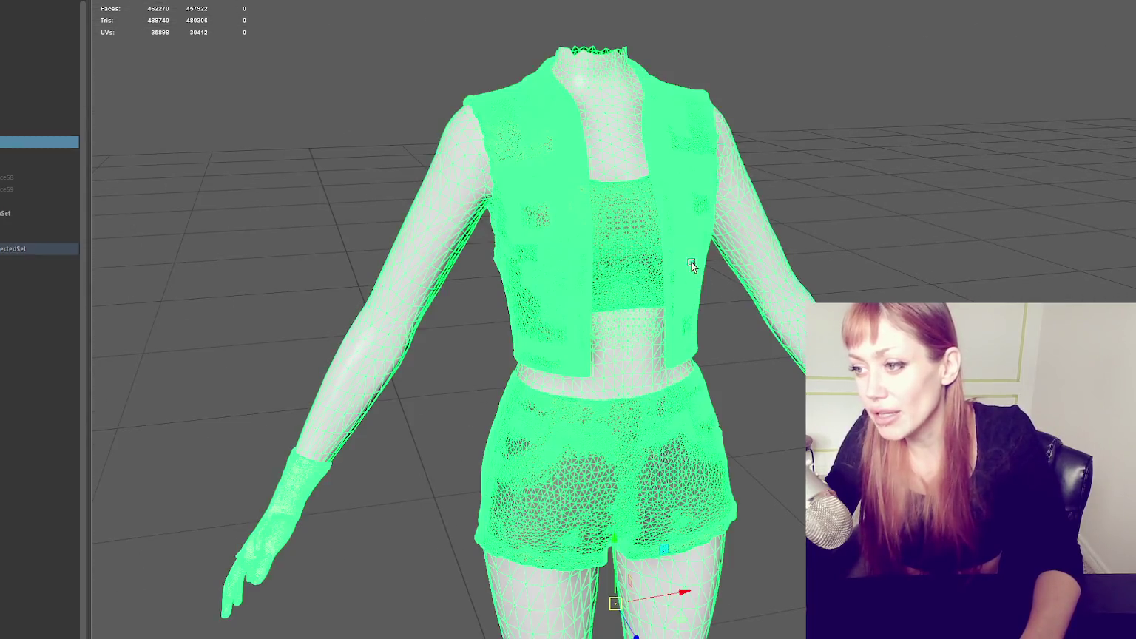
alt+right_drag(690, 262, 738, 203)
alt+drag(604, 125, 219, 107)
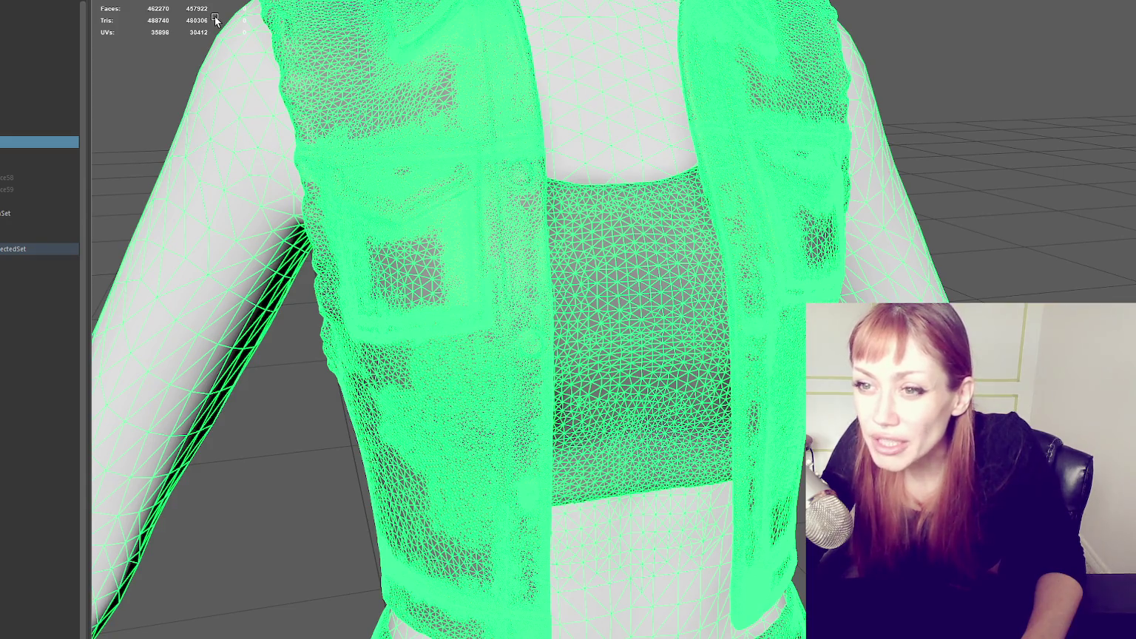
key(f)
alt+drag(866, 102, 793, 96)
alt+right_drag(793, 97, 710, 410)
alt+middle_drag(710, 410, 753, 89)
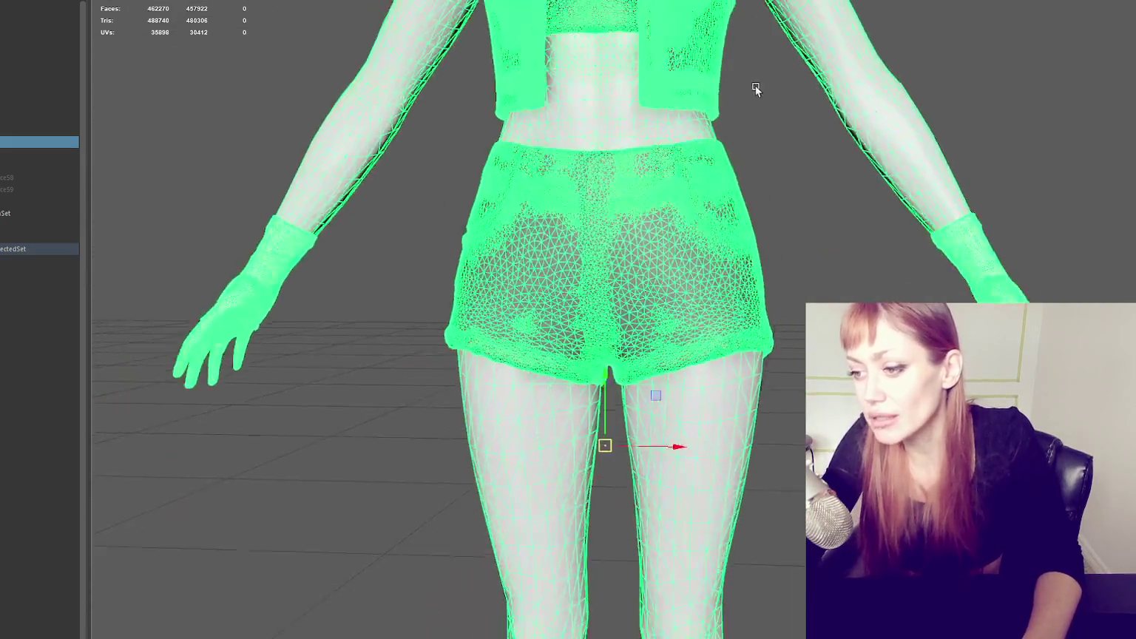
Step: Tumble around the figure from the back to a full-body front view
scroll(753, 88, down, 3)
mouse_move(811, 107)
alt+mouse_down()
mouse_move(860, 131)
mouse_move(773, 110)
mouse_move(426, 122)
mouse_move(739, 108)
alt+mouse_up()
scroll(773, 111, down, 3)
mouse_move(739, 108)
alt+right_down()
mouse_move(777, 194)
mouse_move(748, 273)
mouse_move(780, 263)
alt+right_up()
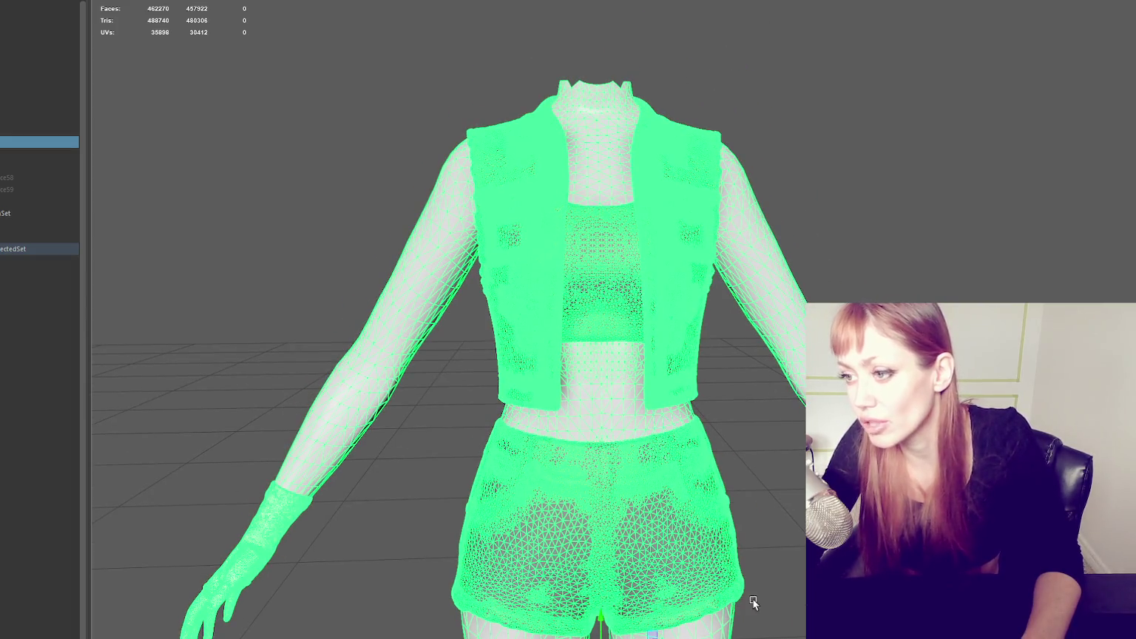
alt+right_drag(752, 603, 738, 267)
mouse_move(738, 267)
alt+mouse_down()
mouse_move(684, 140)
mouse_move(551, 159)
mouse_move(704, 150)
alt+mouse_up()
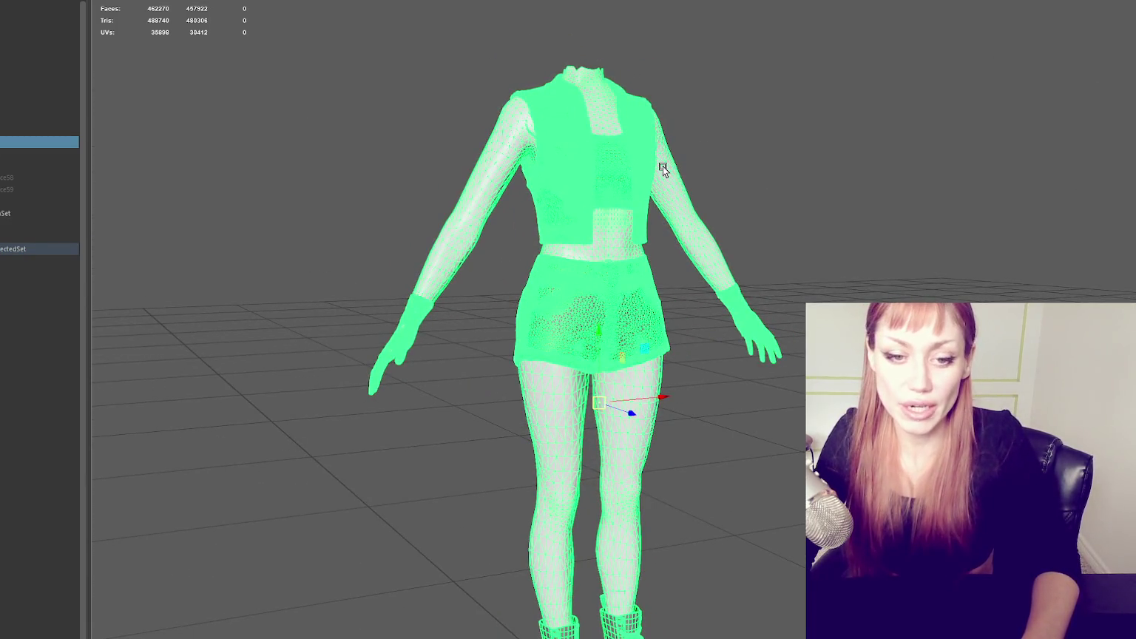
alt+drag(662, 168, 612, 262)
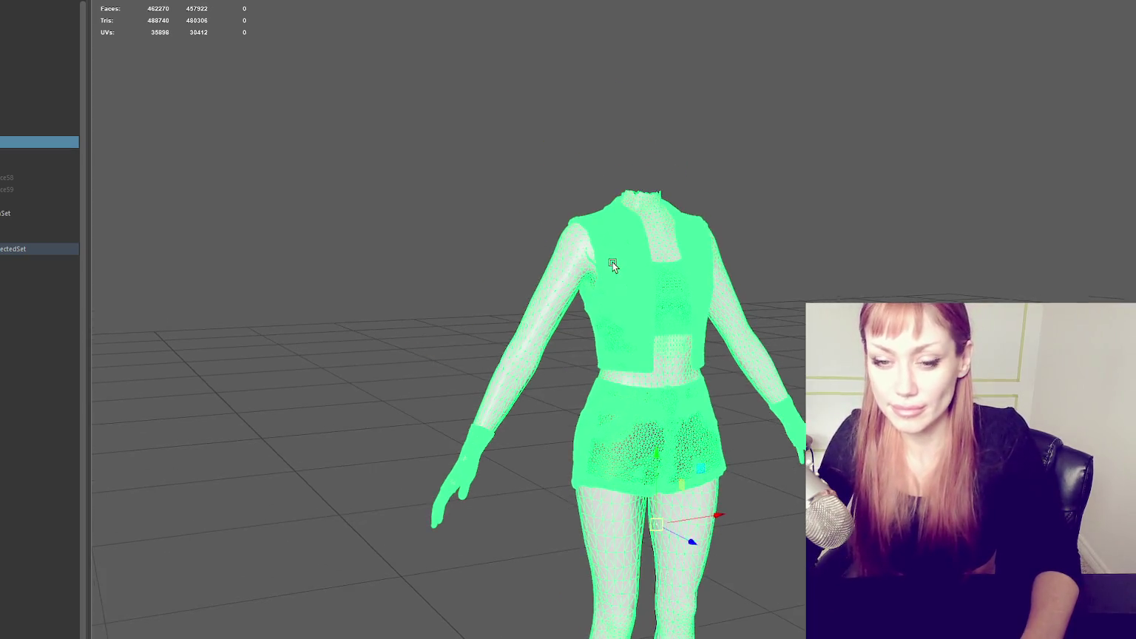
Step: Reselect the outfit and move in closer on the torso
click(813, 187)
alt+drag(813, 188, 667, 279)
scroll(667, 279, up, 5)
click(657, 195)
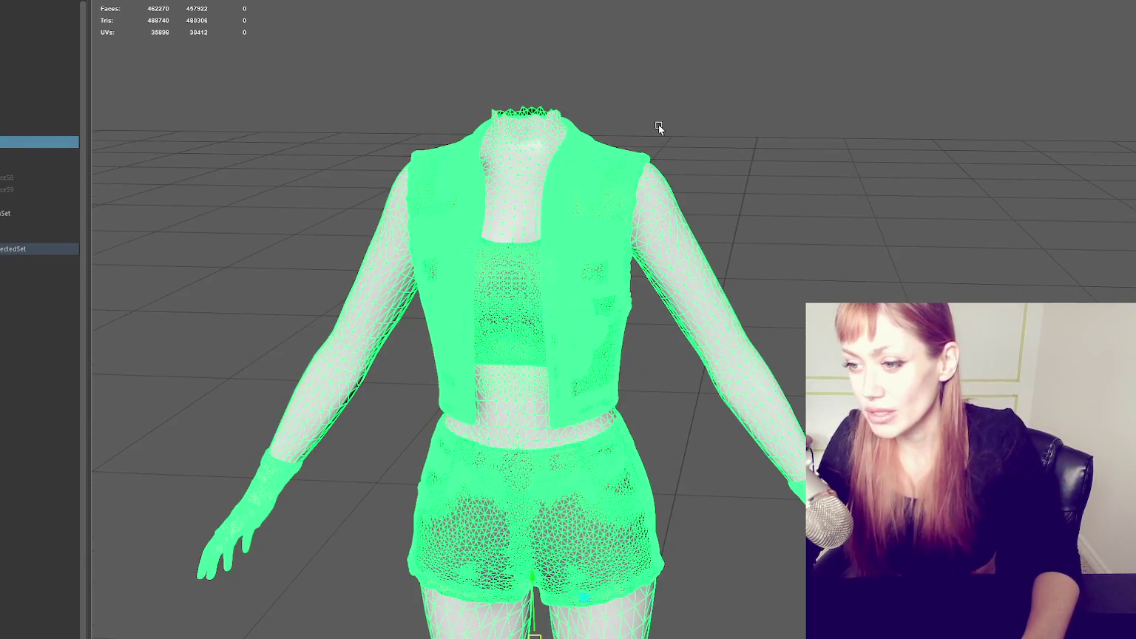
alt+drag(762, 269, 761, 83)
click(684, 125)
click(806, 197)
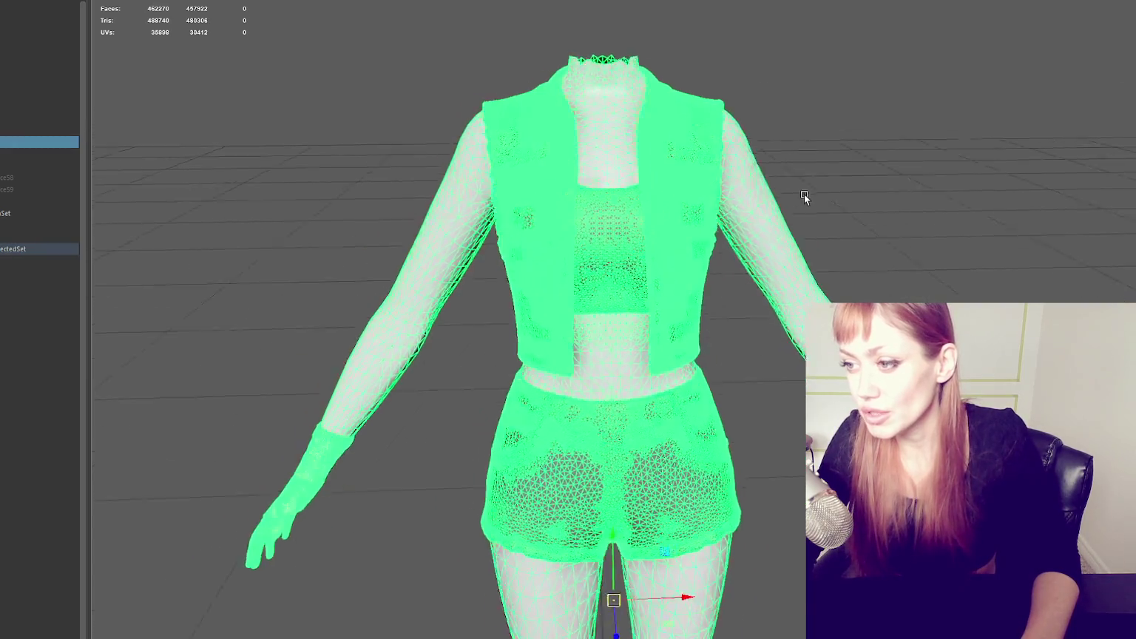
alt+drag(806, 198, 746, 190)
Step: Frame the vest and torso, then hide the high-poly outfit
scroll(746, 189, up, 3)
scroll(664, 224, up, 5)
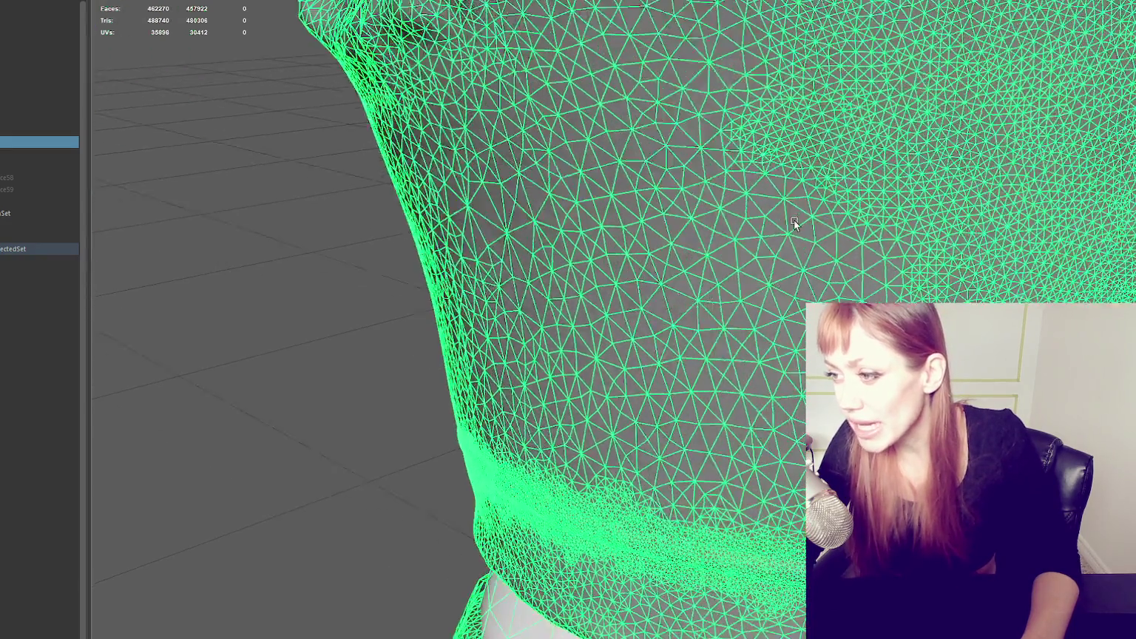
alt+drag(793, 220, 726, 234)
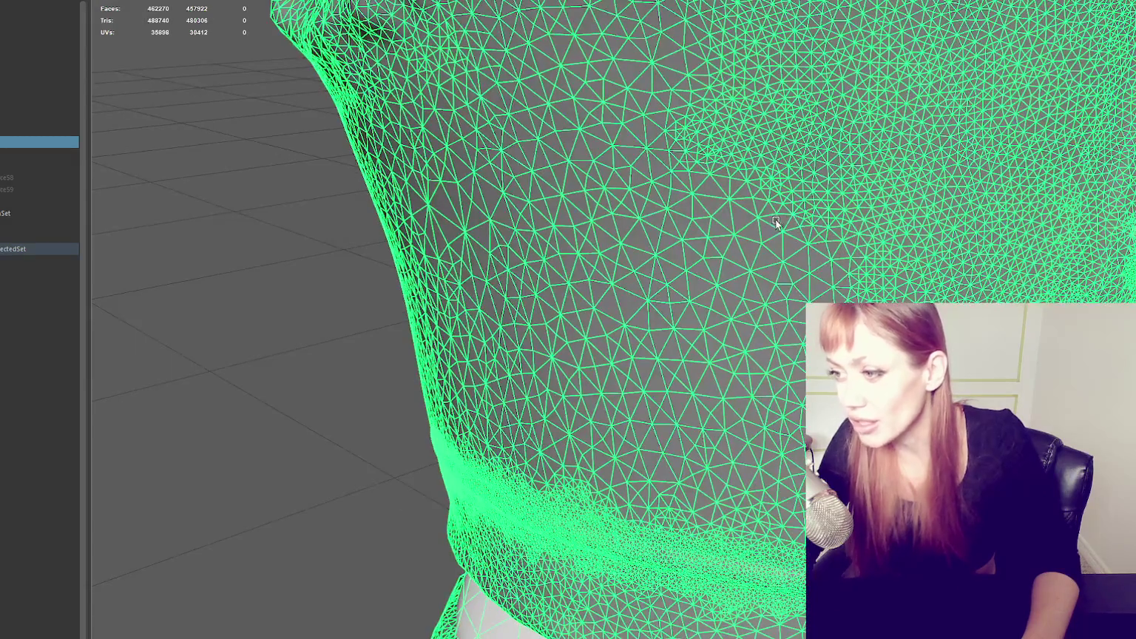
key(f)
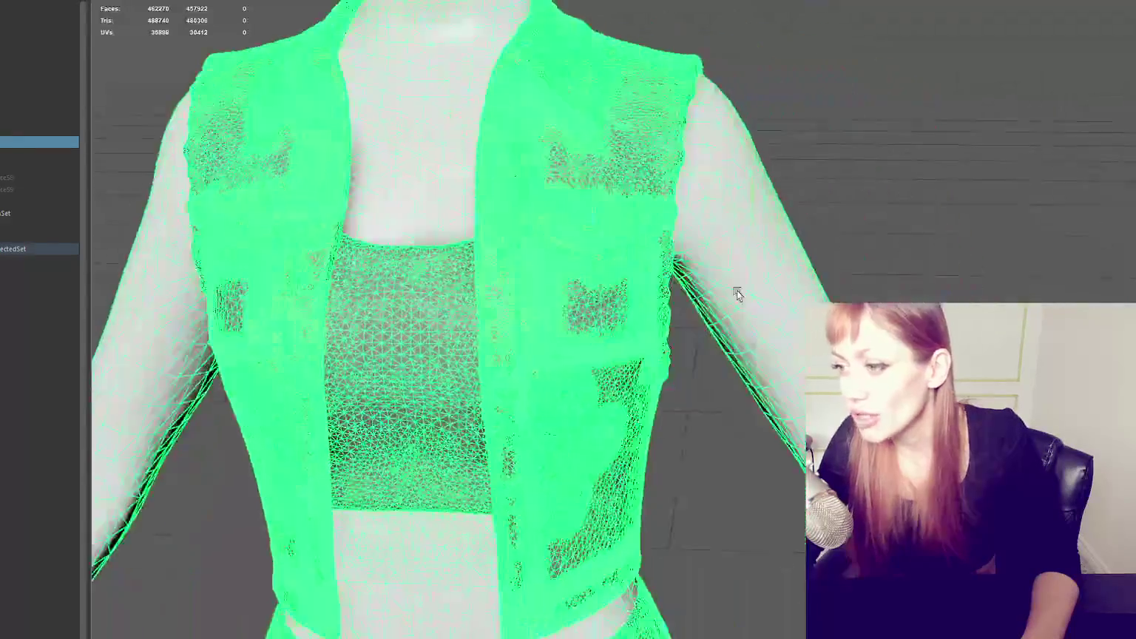
key(Delete)
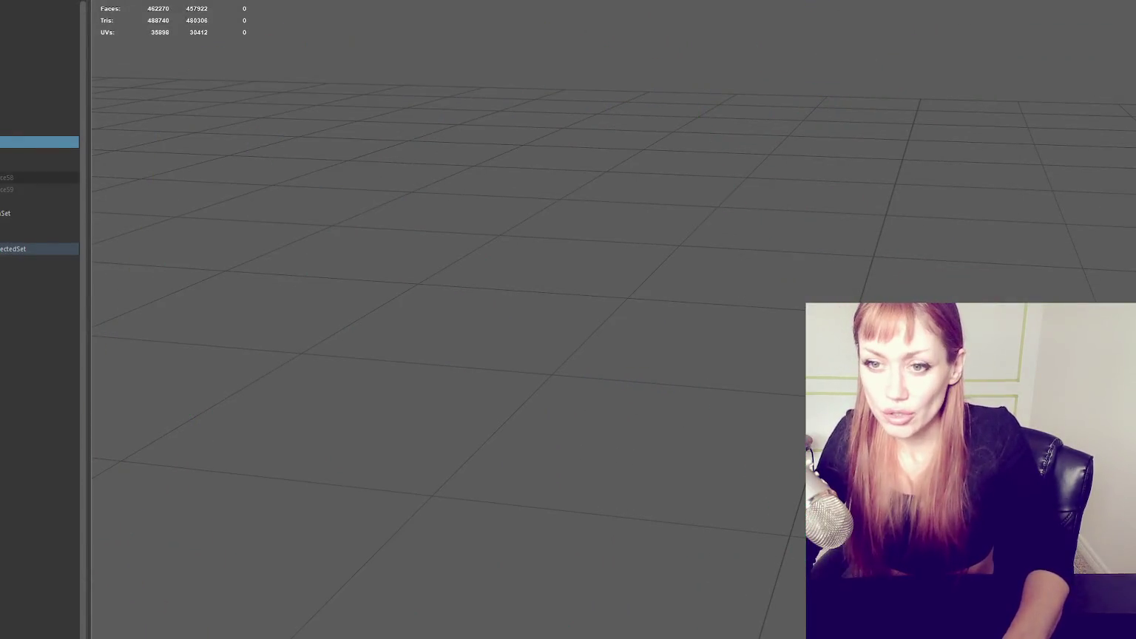
Step: Select the quad jacket mesh in the Outliner and unhide it with Shift+H
click(41, 153)
click(43, 198)
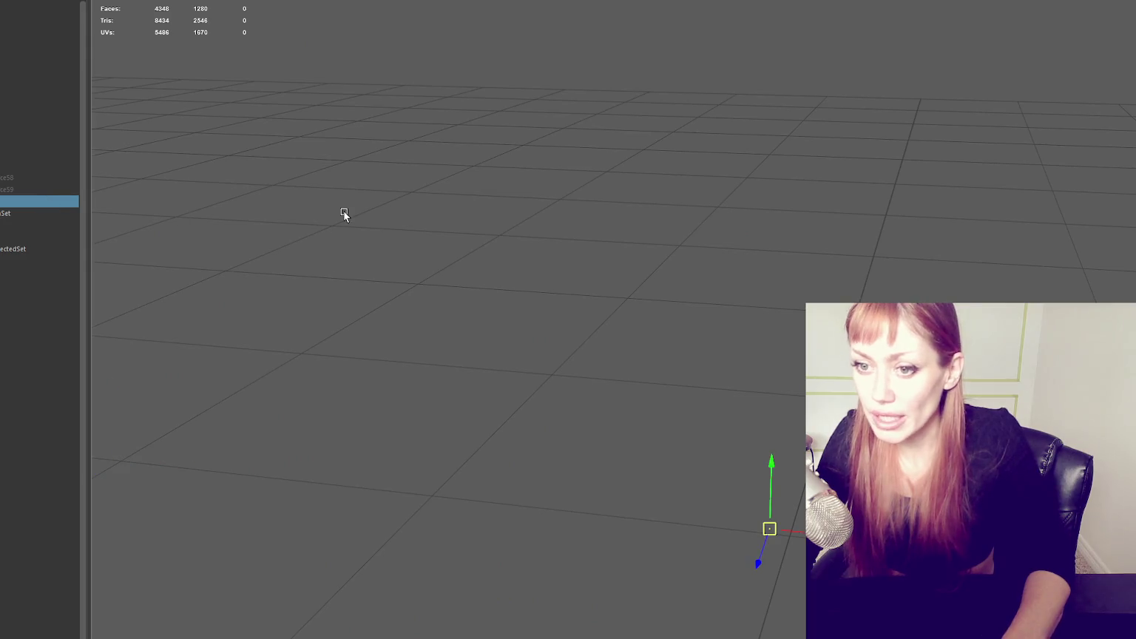
key(shift+h)
Step: Tumble around the jacket, deselect it, and settle on a more frontal view
alt+drag(637, 226, 658, 116)
mouse_move(728, 172)
alt+mouse_down()
mouse_move(770, 210)
mouse_move(542, 235)
mouse_move(803, 223)
mouse_move(753, 202)
mouse_move(795, 39)
alt+mouse_up()
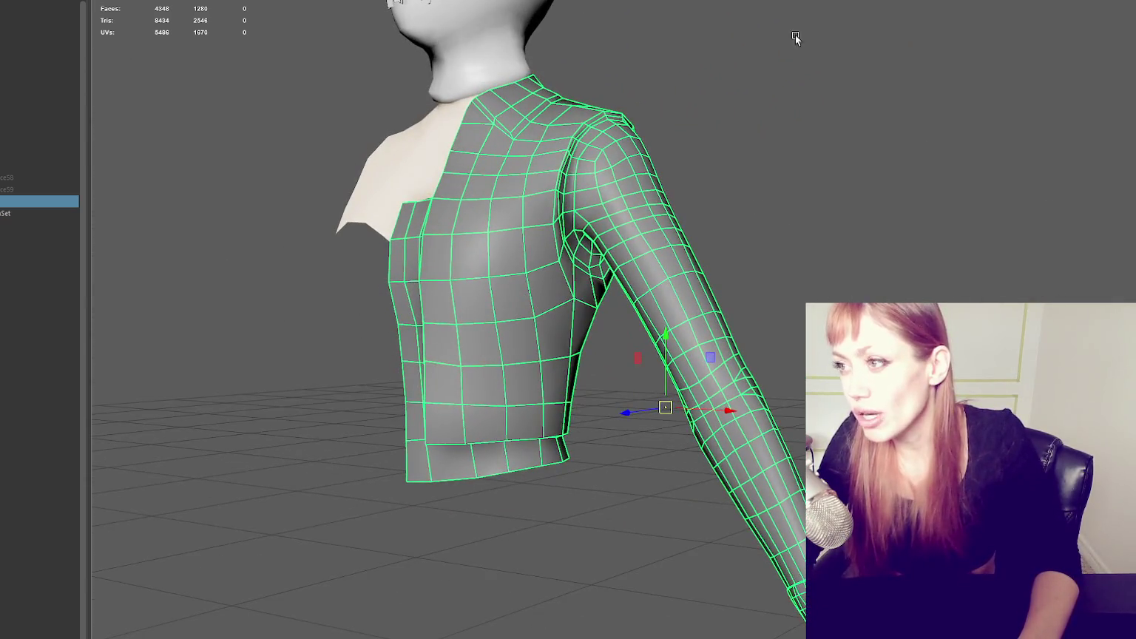
click(740, 148)
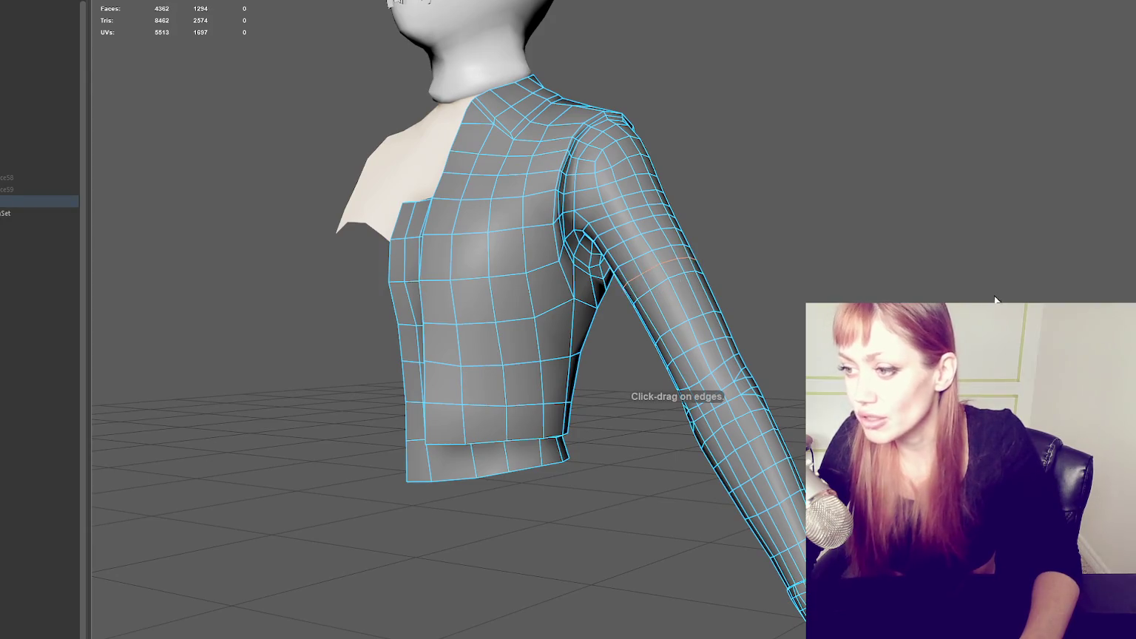
alt+drag(995, 298, 737, 278)
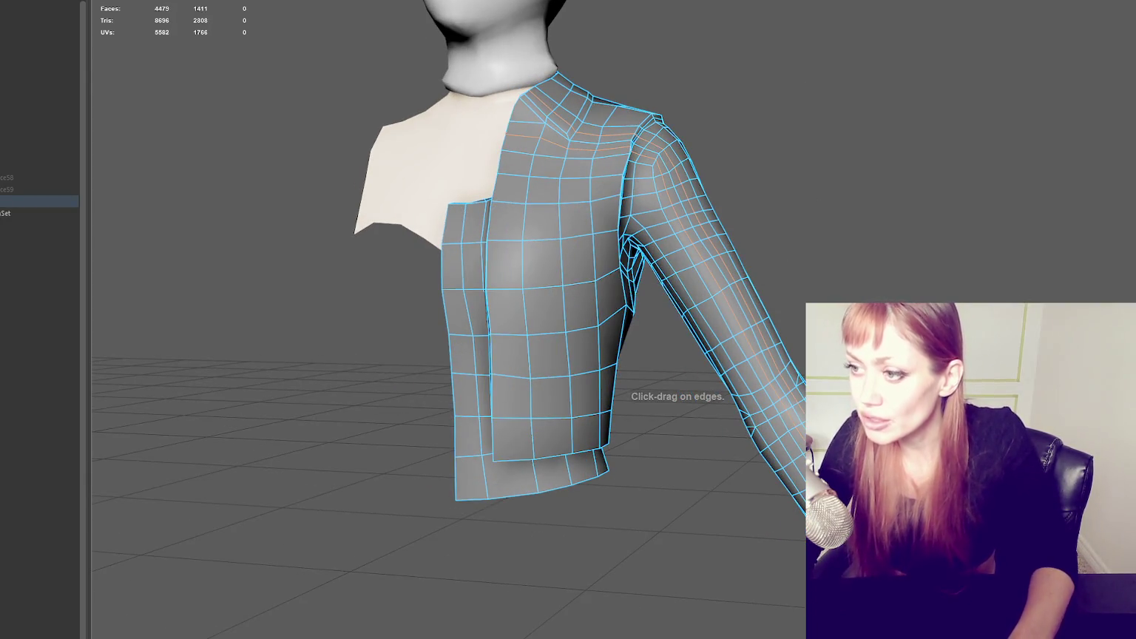
alt+drag(929, 241, 622, 227)
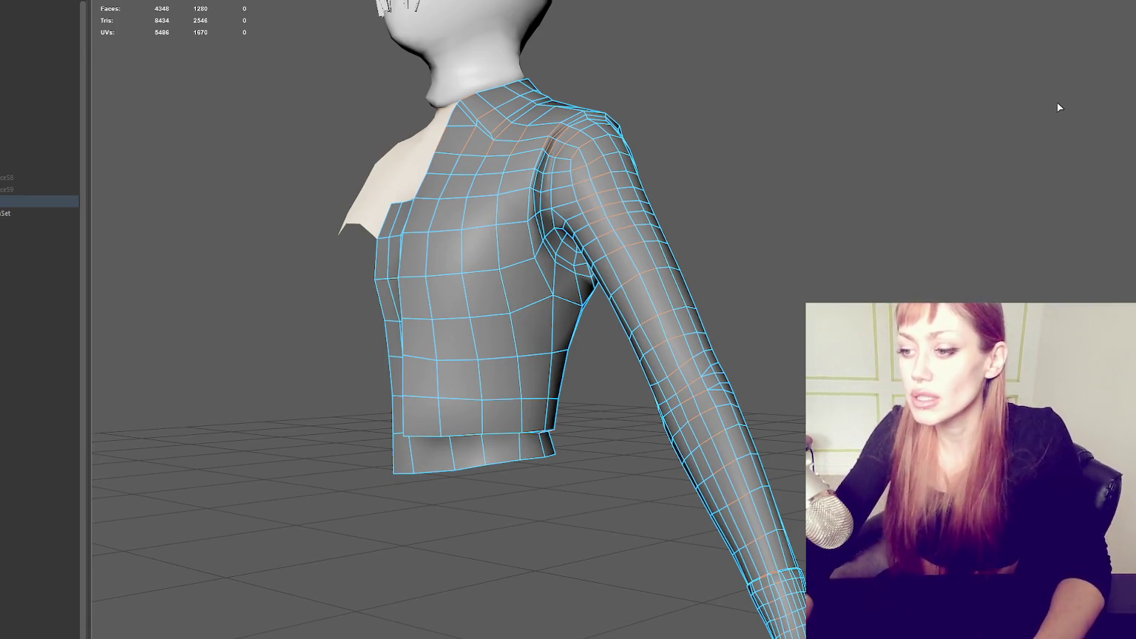
mouse_move(806, 111)
alt+mouse_down()
mouse_move(830, 167)
mouse_move(859, 163)
alt+mouse_up()
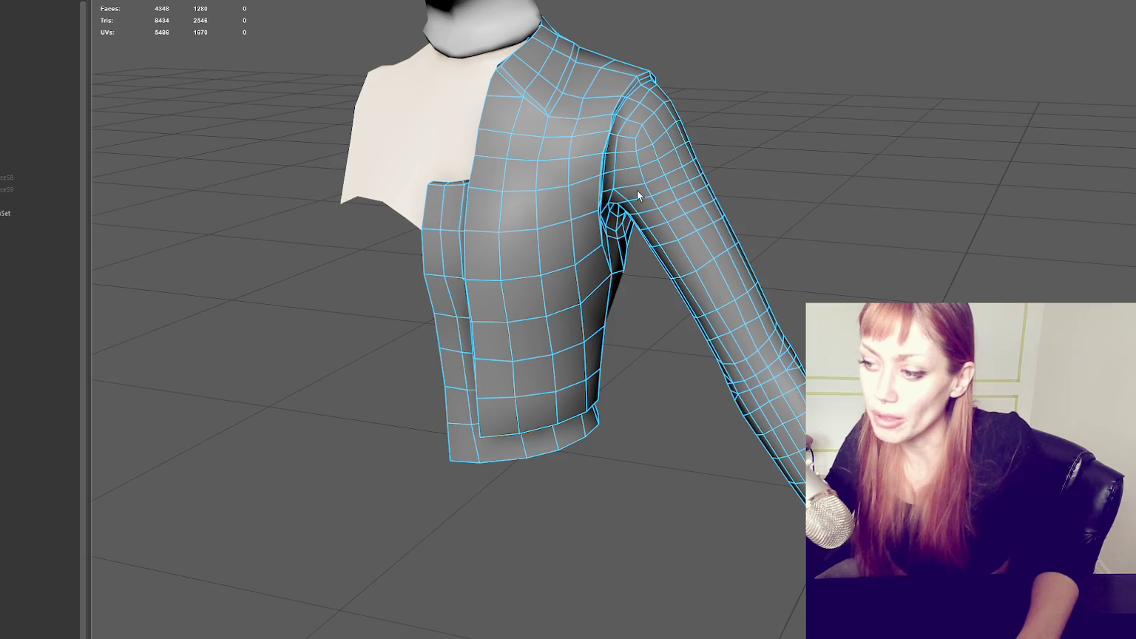
alt+drag(695, 454, 728, 338)
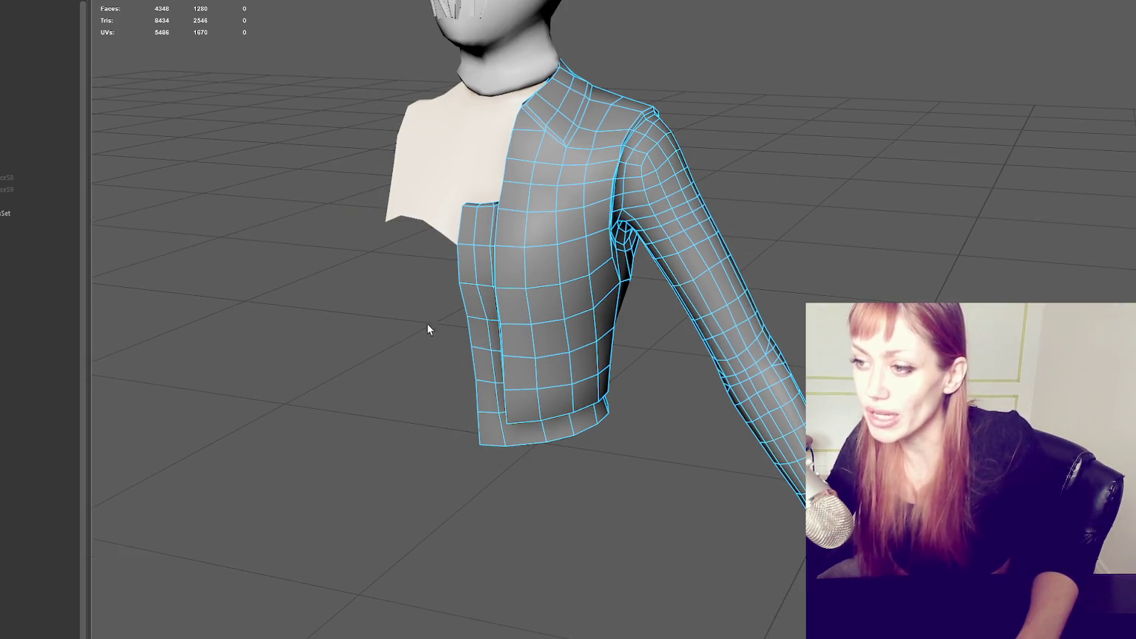
mouse_move(427, 325)
alt+mouse_down()
mouse_move(833, 269)
mouse_move(818, 279)
alt+mouse_up()
alt+right_drag(710, 208, 930, 256)
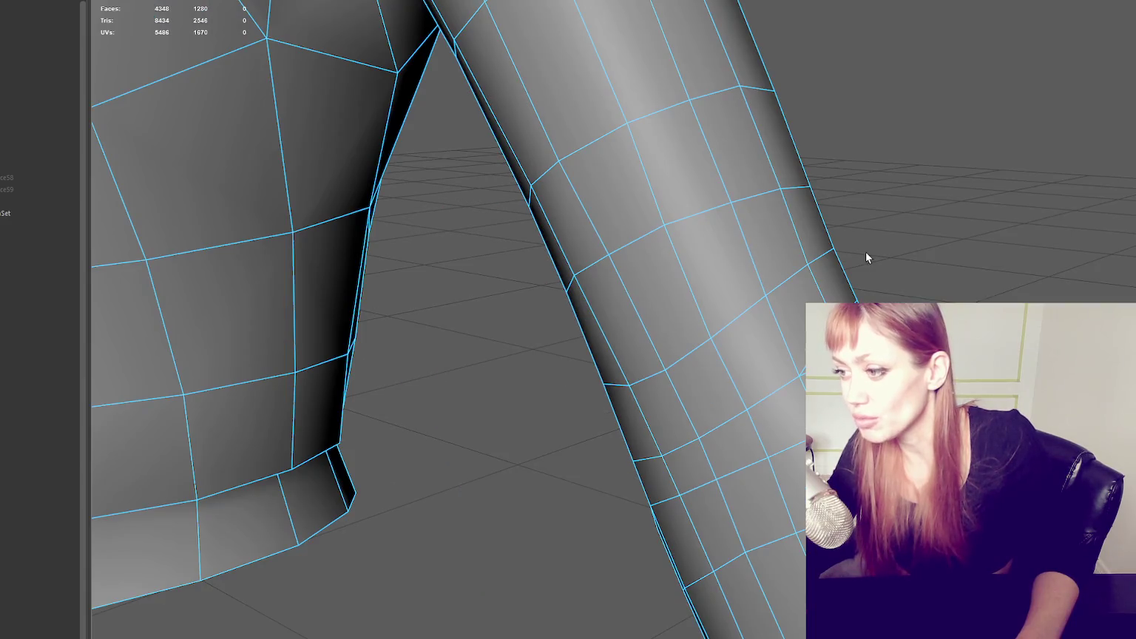
right_drag(1080, 326, 1063, 210)
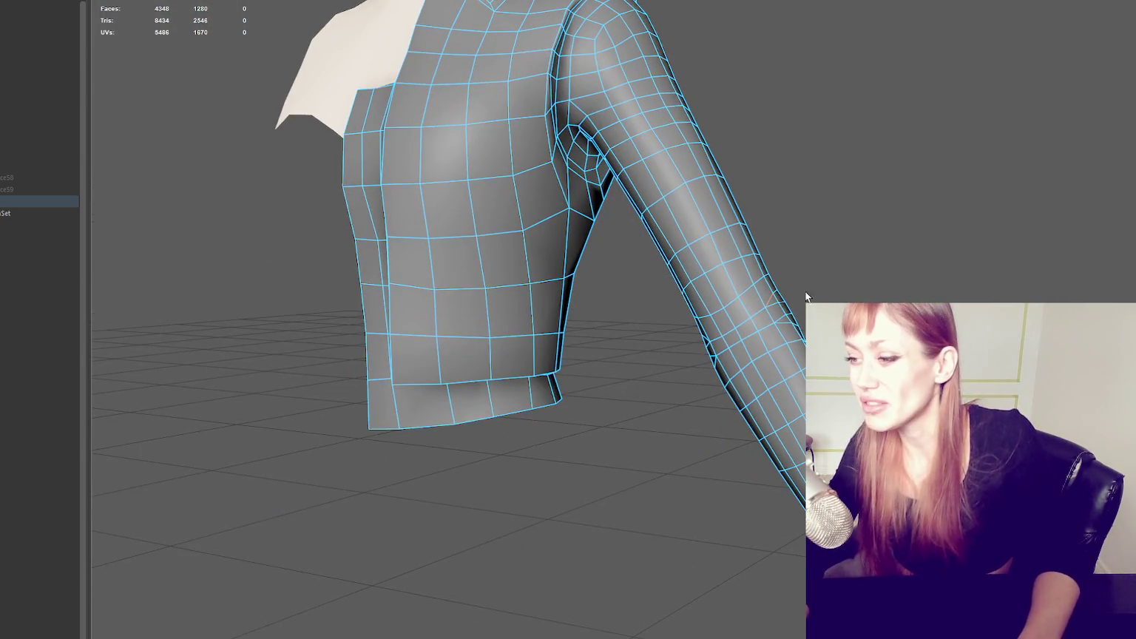
mouse_move(828, 354)
alt+mouse_down()
mouse_move(760, 304)
mouse_move(866, 279)
mouse_move(803, 362)
alt+mouse_up()
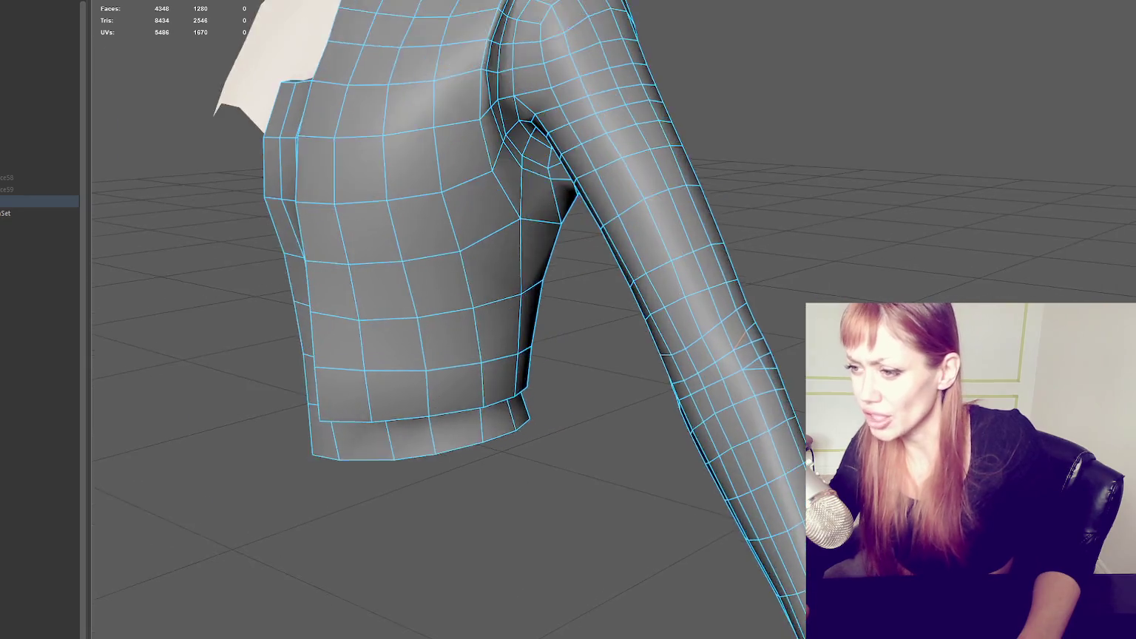
scroll(739, 333, down, 5)
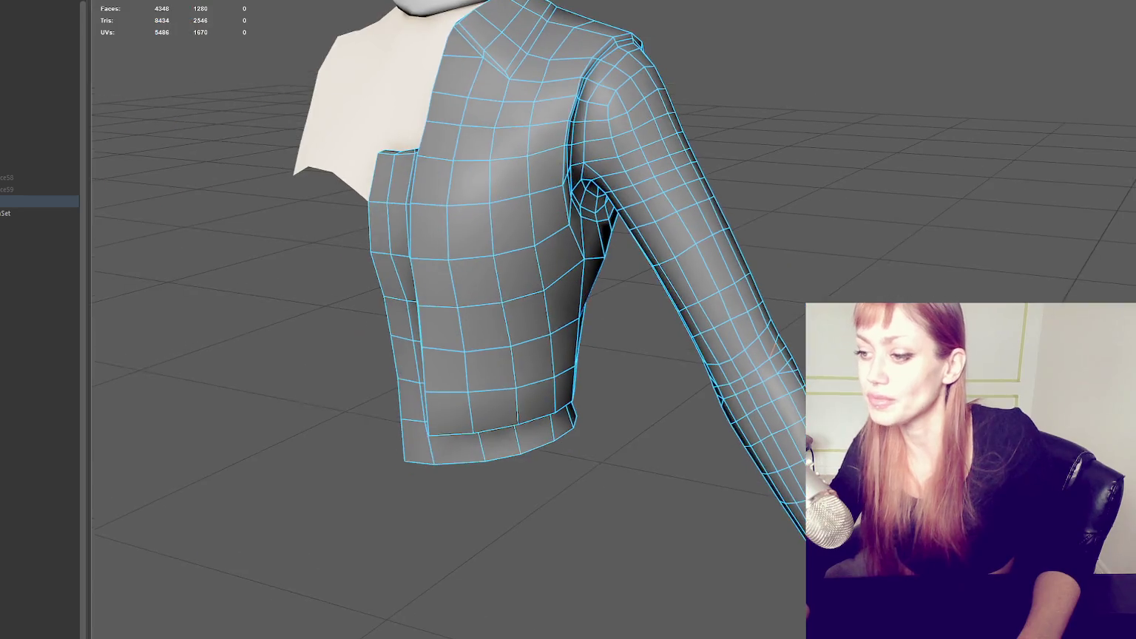
alt+drag(666, 222, 636, 134)
alt+right_drag(636, 134, 693, 305)
scroll(693, 306, up, 2)
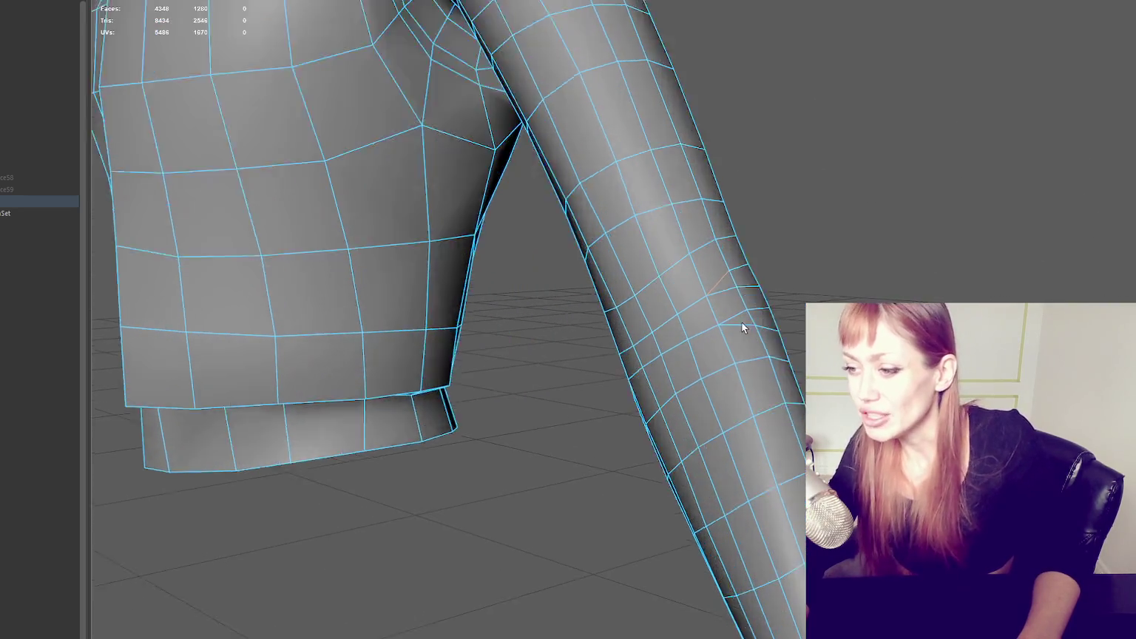
scroll(742, 325, up, 2)
scroll(775, 322, up, 2)
scroll(783, 312, up, 1)
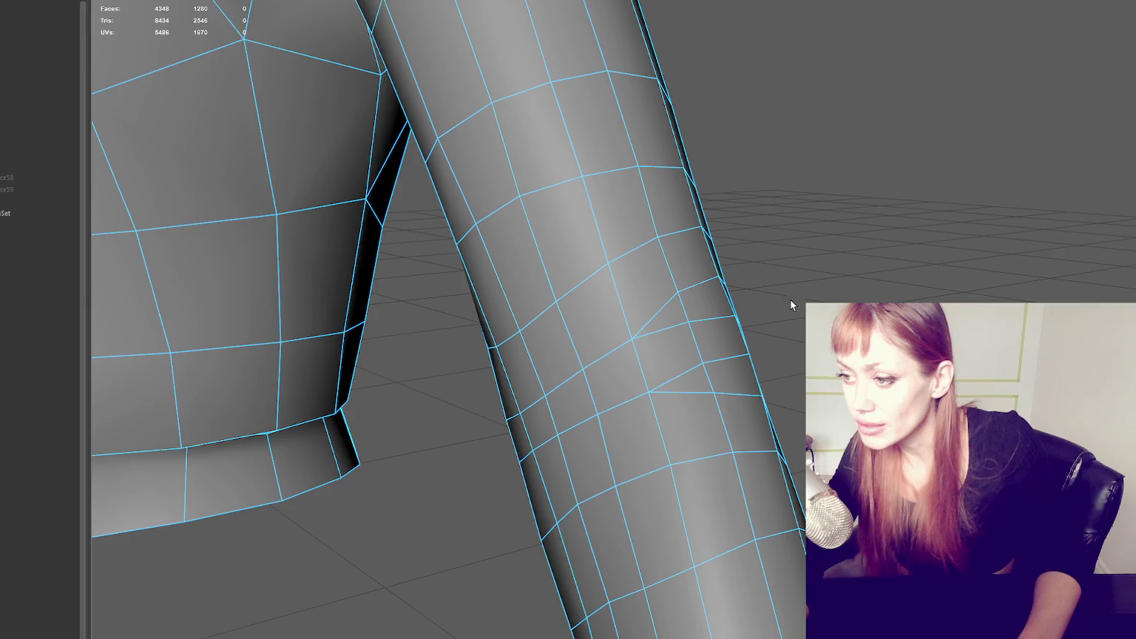
alt+right_drag(790, 300, 716, 316)
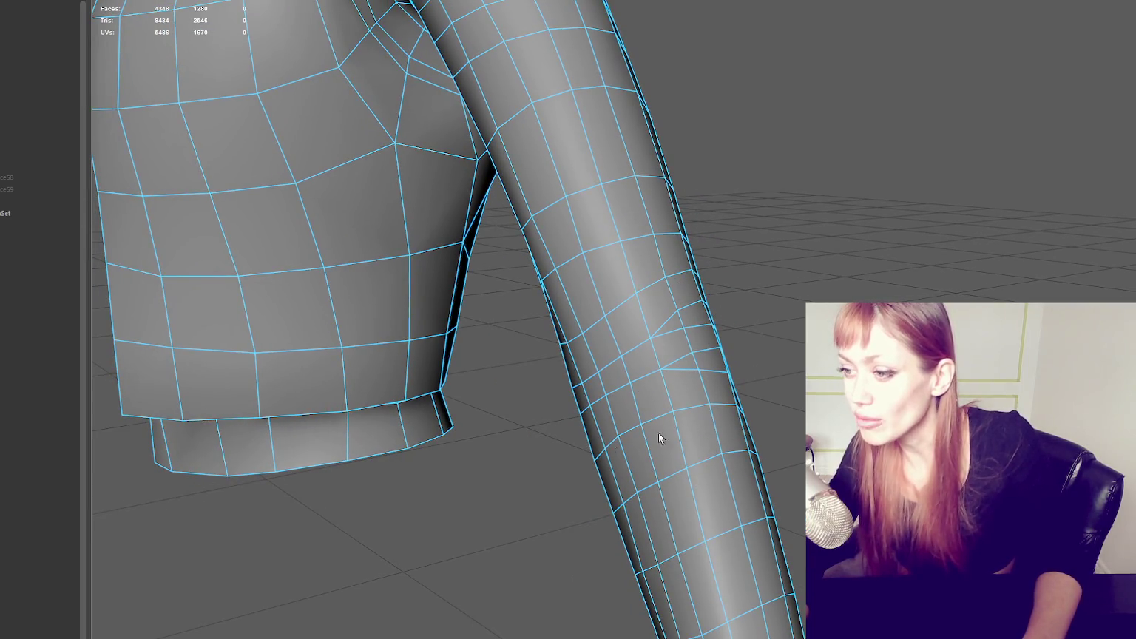
mouse_move(714, 378)
alt+mouse_down()
mouse_move(799, 360)
mouse_move(754, 381)
alt+mouse_up()
alt+drag(835, 362, 724, 378)
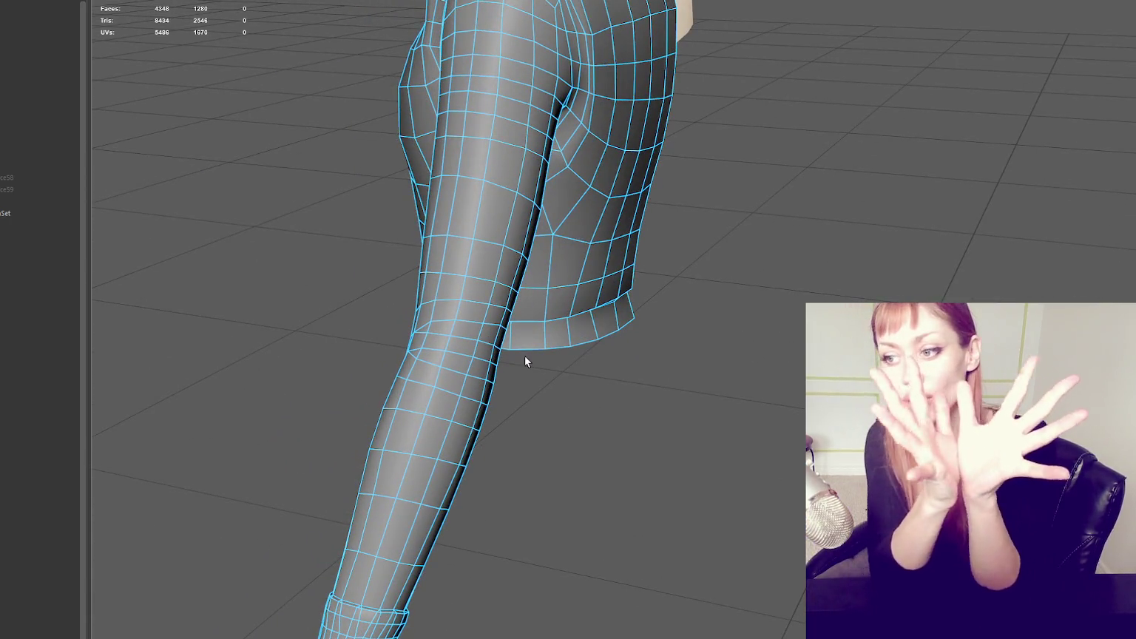
alt+drag(524, 355, 637, 334)
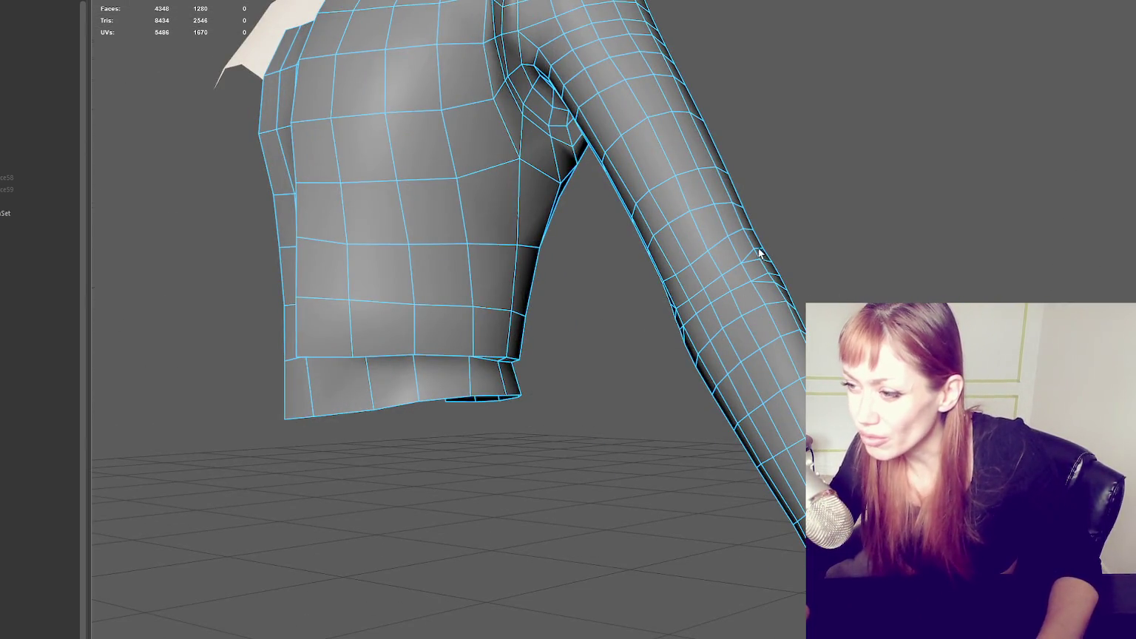
mouse_move(758, 269)
alt+mouse_down()
mouse_move(671, 296)
mouse_move(528, 299)
alt+mouse_up()
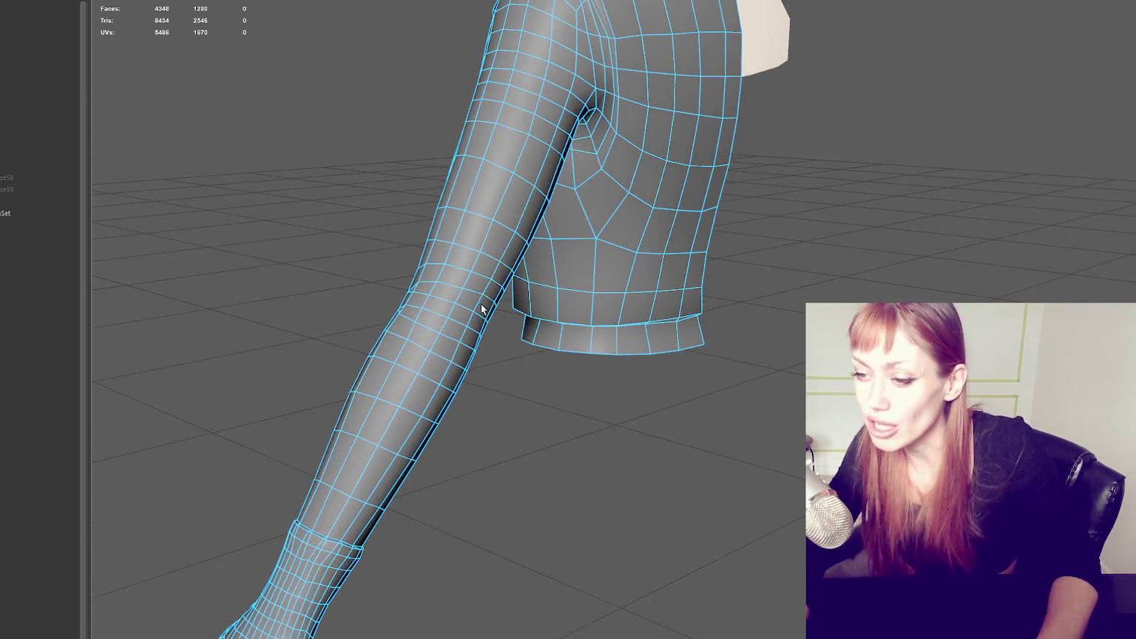
mouse_move(468, 319)
alt+mouse_down()
mouse_move(608, 315)
mouse_move(772, 344)
alt+mouse_up()
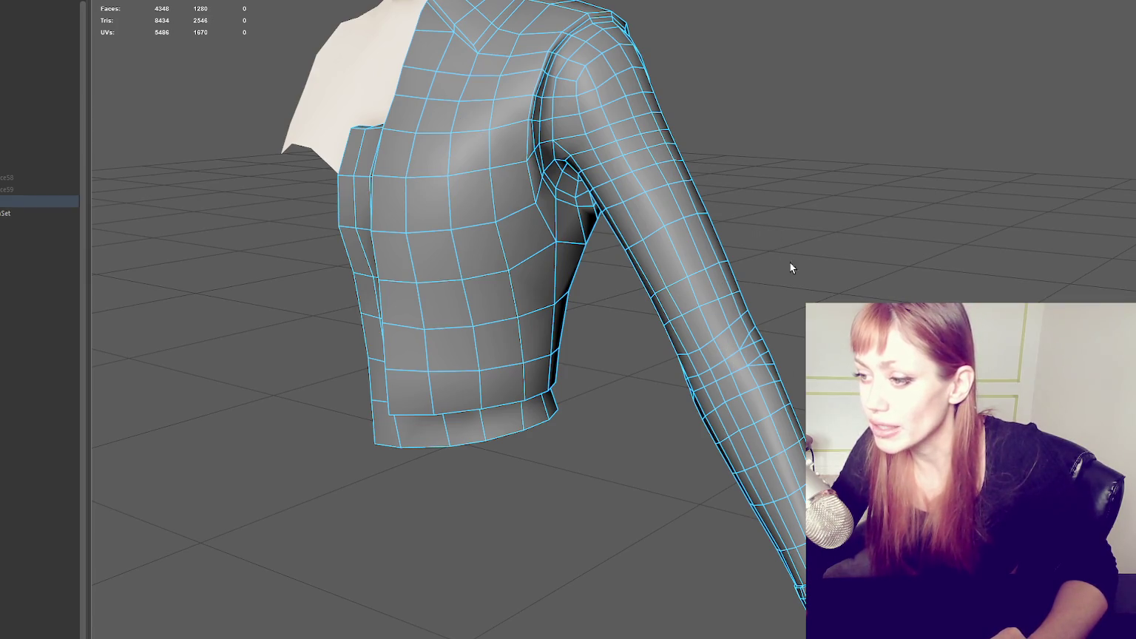
alt+drag(511, 217, 608, 103)
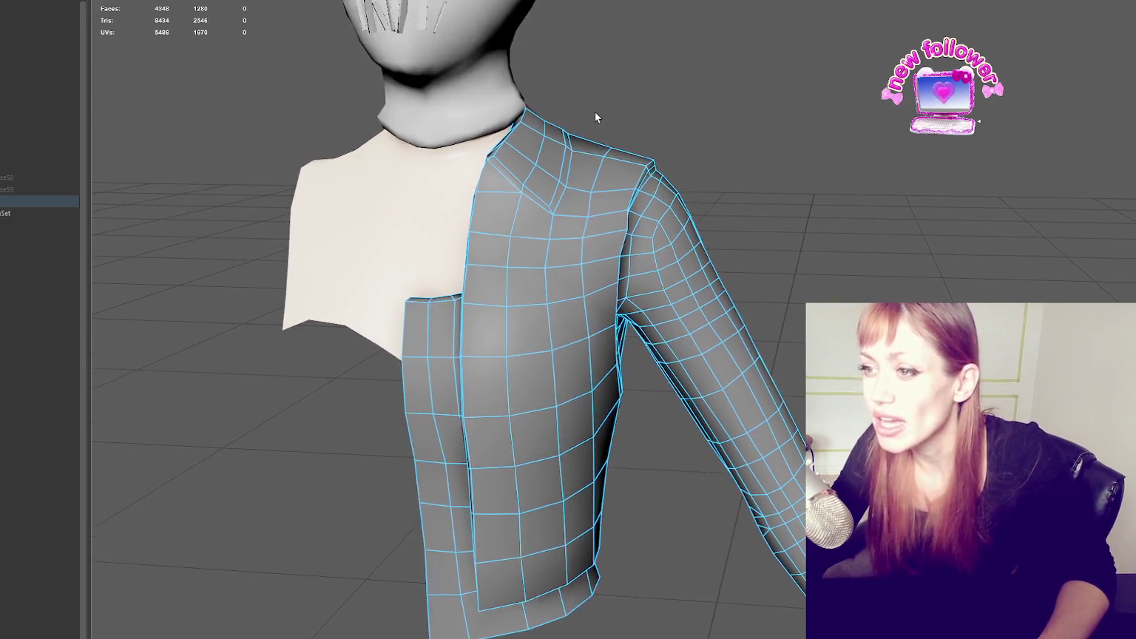
scroll(595, 111, down, 5)
alt+drag(774, 291, 537, 259)
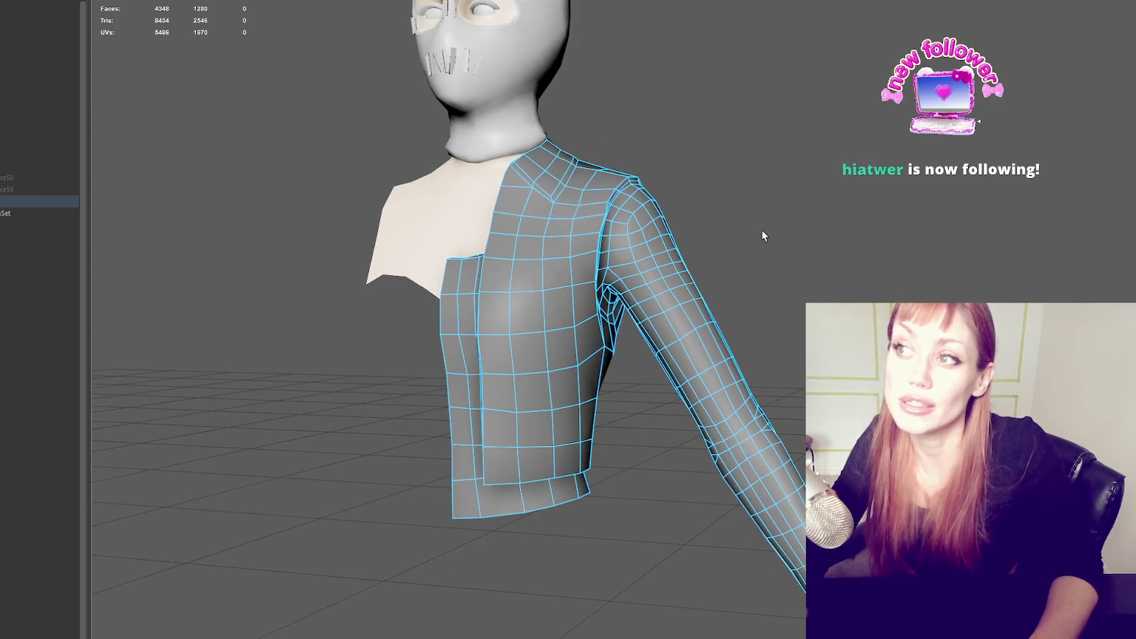
mouse_move(763, 218)
alt+mouse_down()
mouse_move(617, 273)
mouse_move(640, 252)
alt+mouse_up()
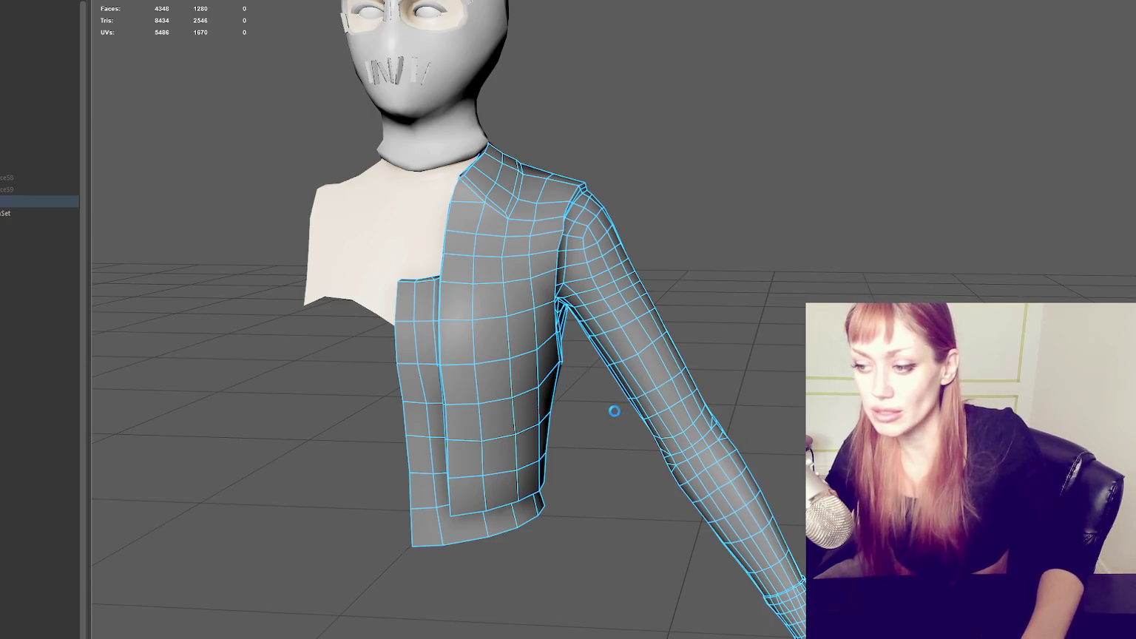
alt+drag(632, 463, 617, 338)
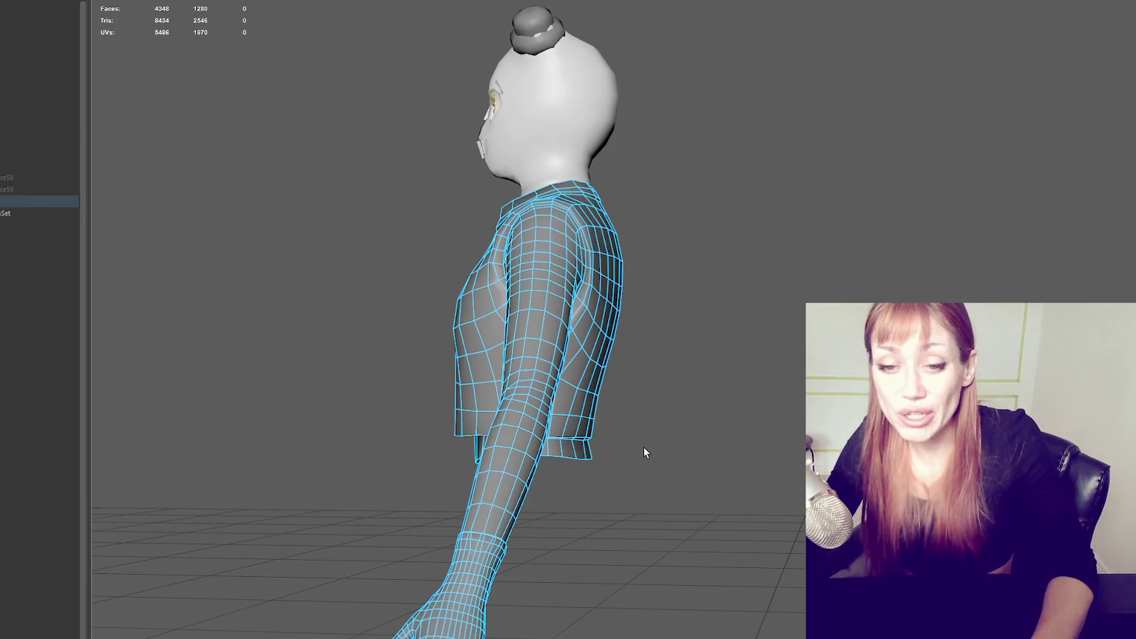
mouse_move(702, 511)
alt+mouse_down()
mouse_move(650, 499)
mouse_move(655, 425)
mouse_move(634, 299)
mouse_move(564, 288)
mouse_move(669, 272)
mouse_move(602, 147)
alt+mouse_up()
alt+drag(600, 419, 742, 316)
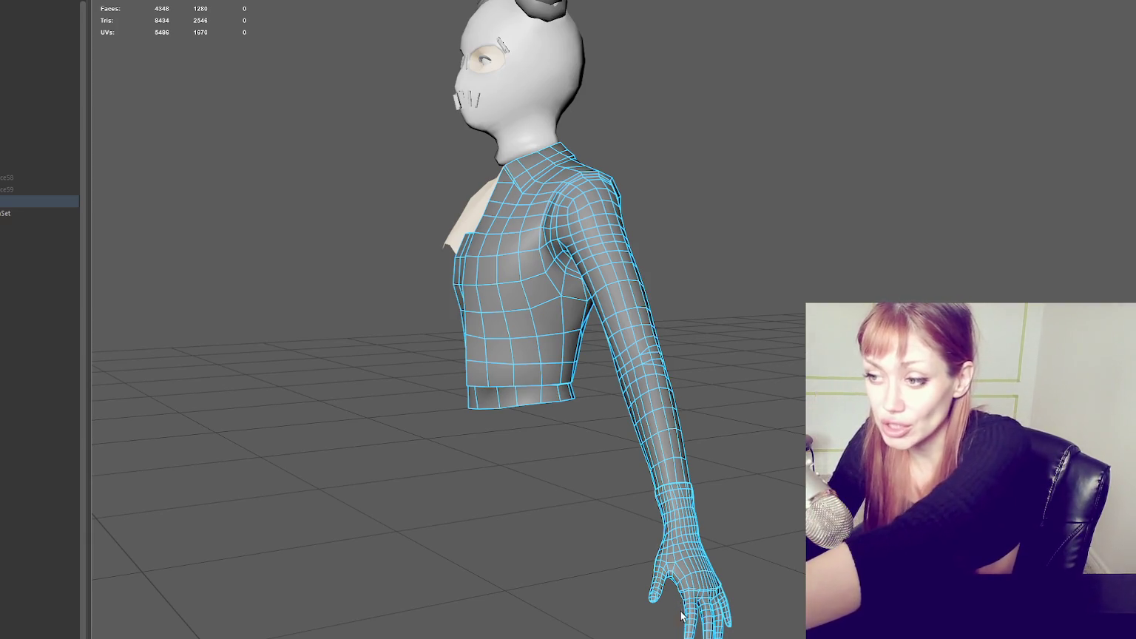
mouse_move(694, 391)
alt+mouse_down()
mouse_move(659, 373)
mouse_move(722, 373)
mouse_move(722, 363)
mouse_move(700, 373)
mouse_move(710, 376)
alt+mouse_up()
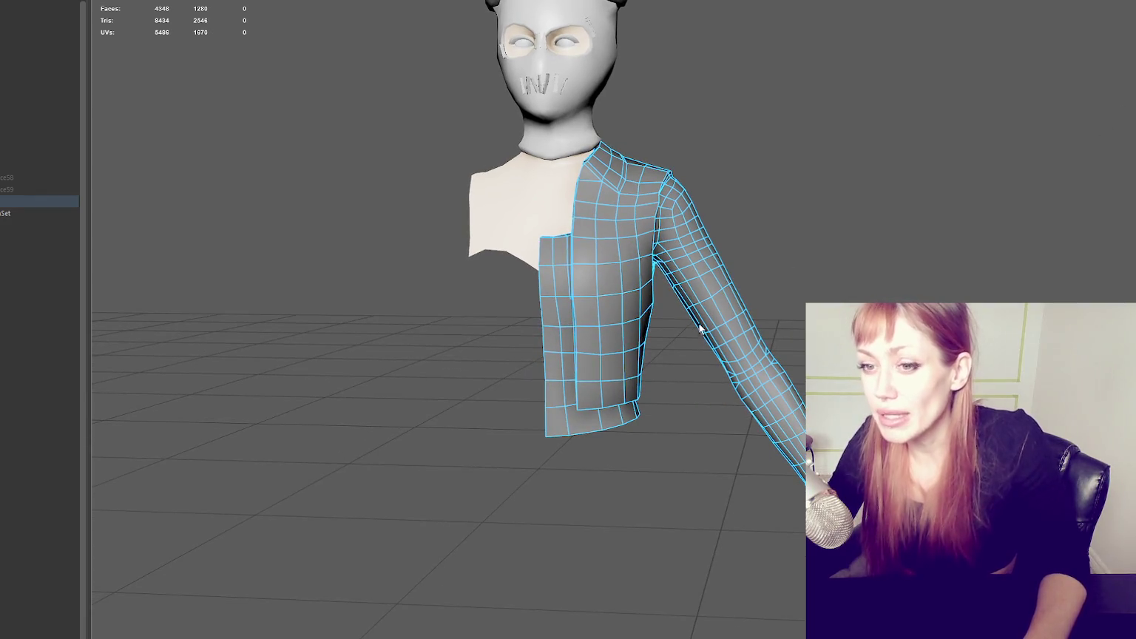
click(5, 142)
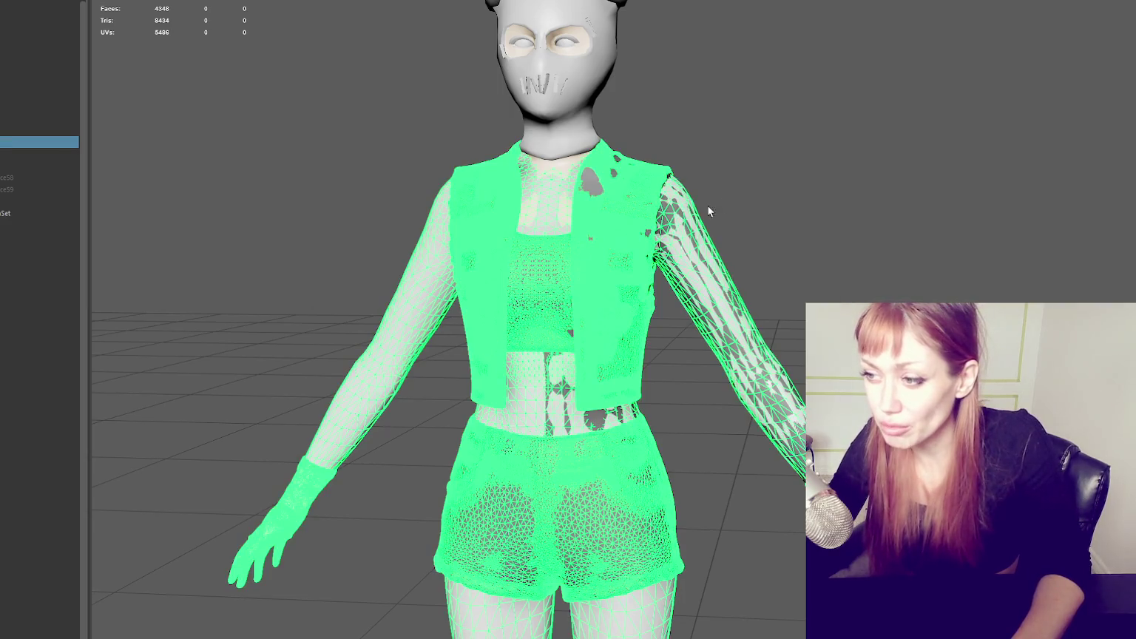
scroll(558, 274, up, 2)
scroll(558, 273, up, 2)
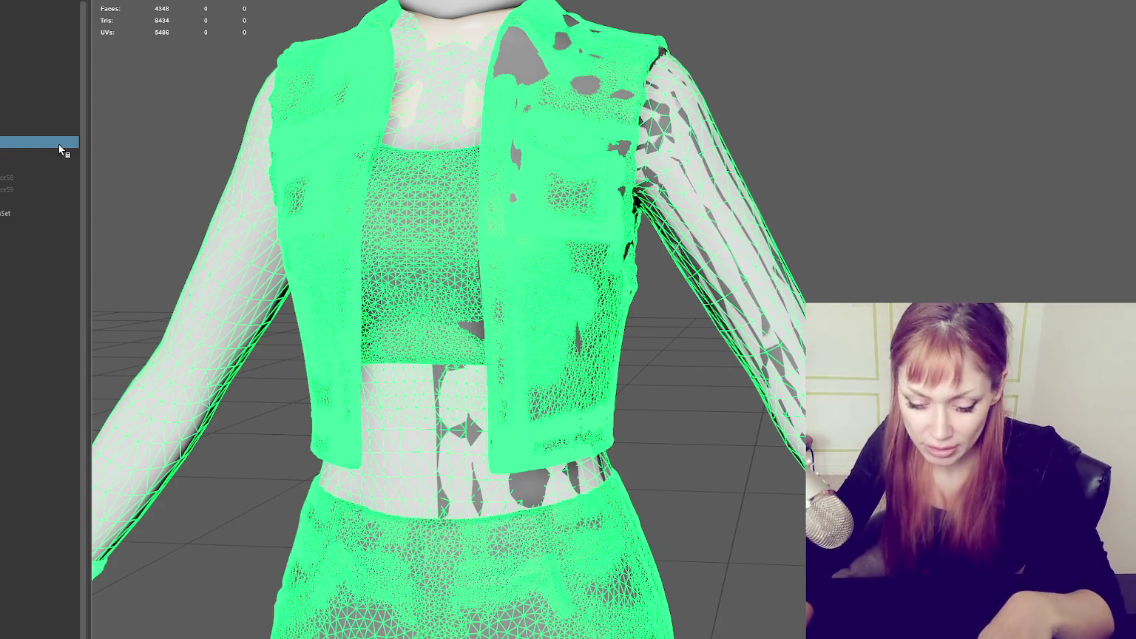
click(44, 200)
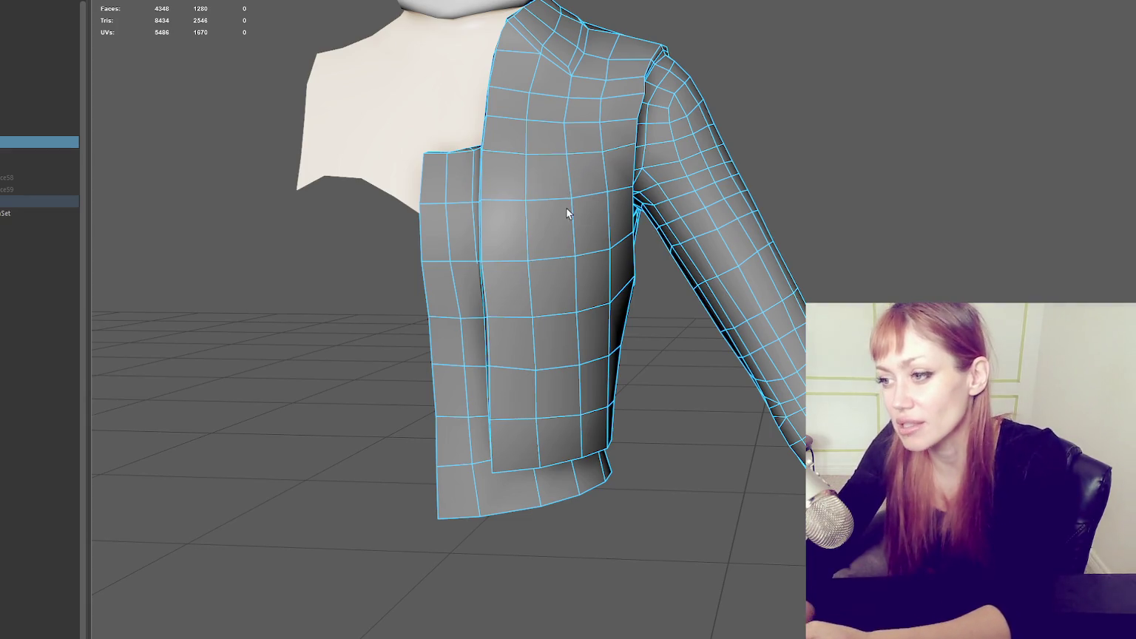
Step: Reframe the character and show the shaded high-poly outfit via the Outliner
key(ctrl+z)
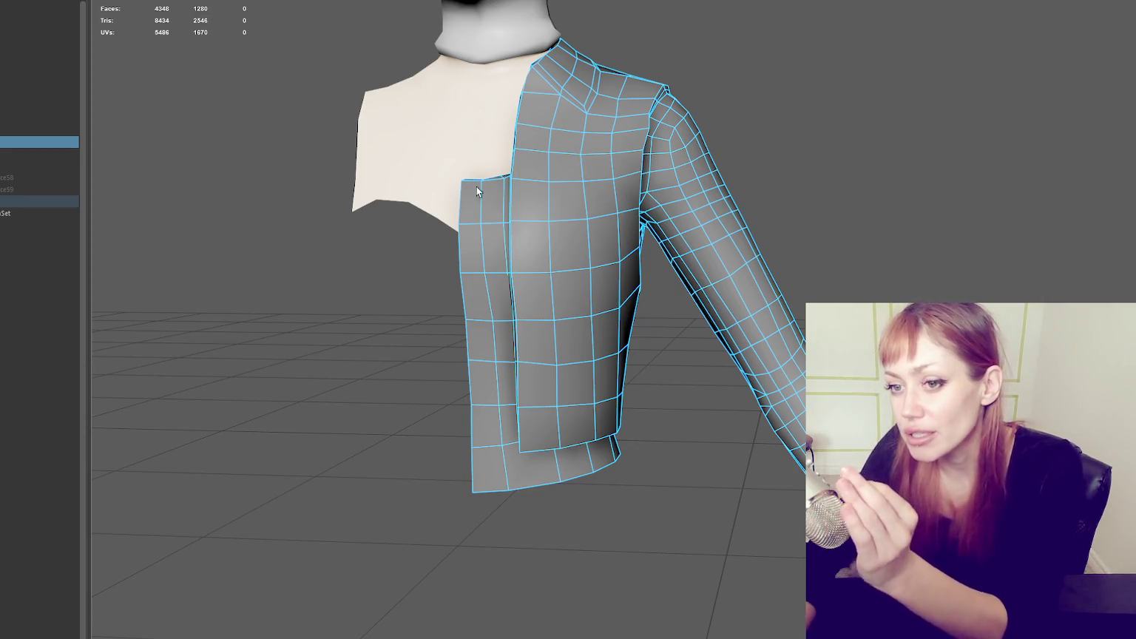
click(21, 142)
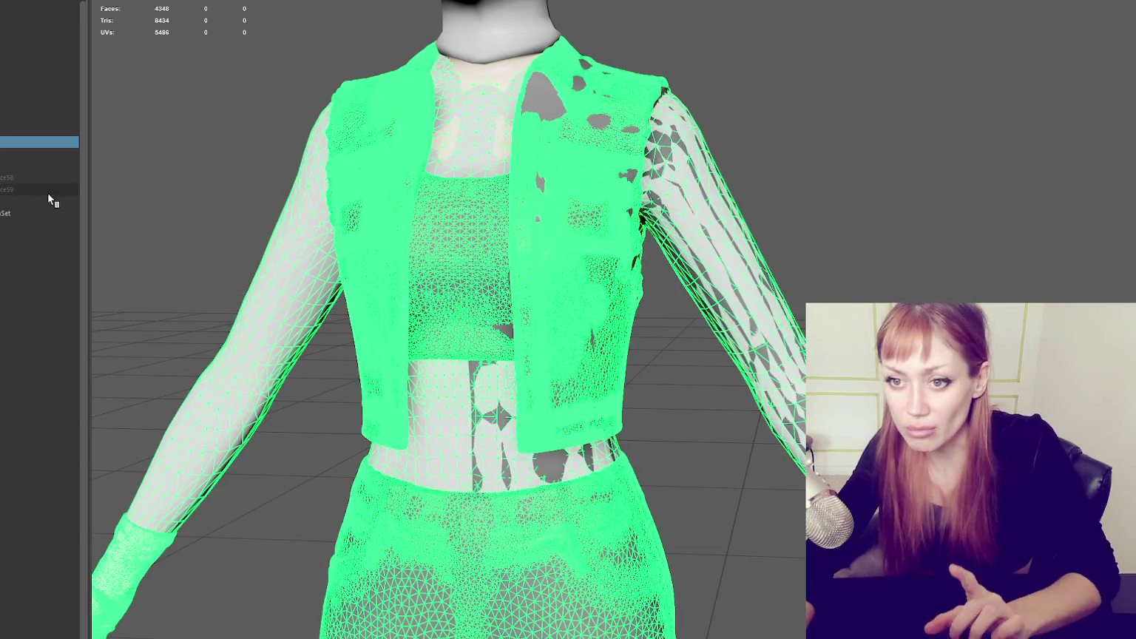
click(20, 165)
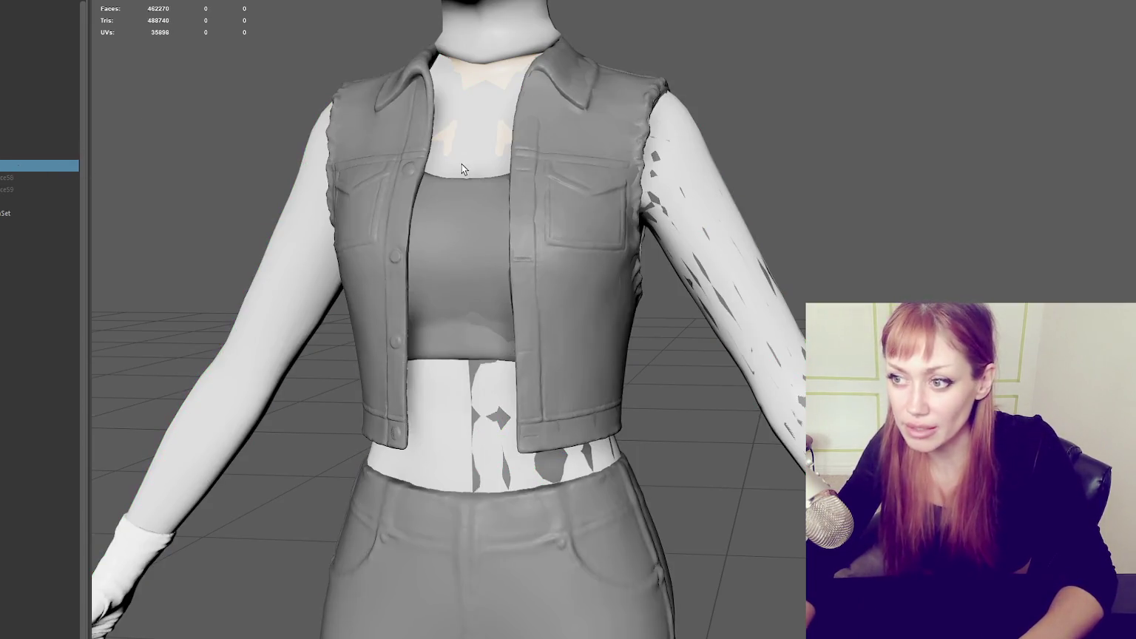
drag(103, 29, 791, 628)
scroll(630, 28, up, 5)
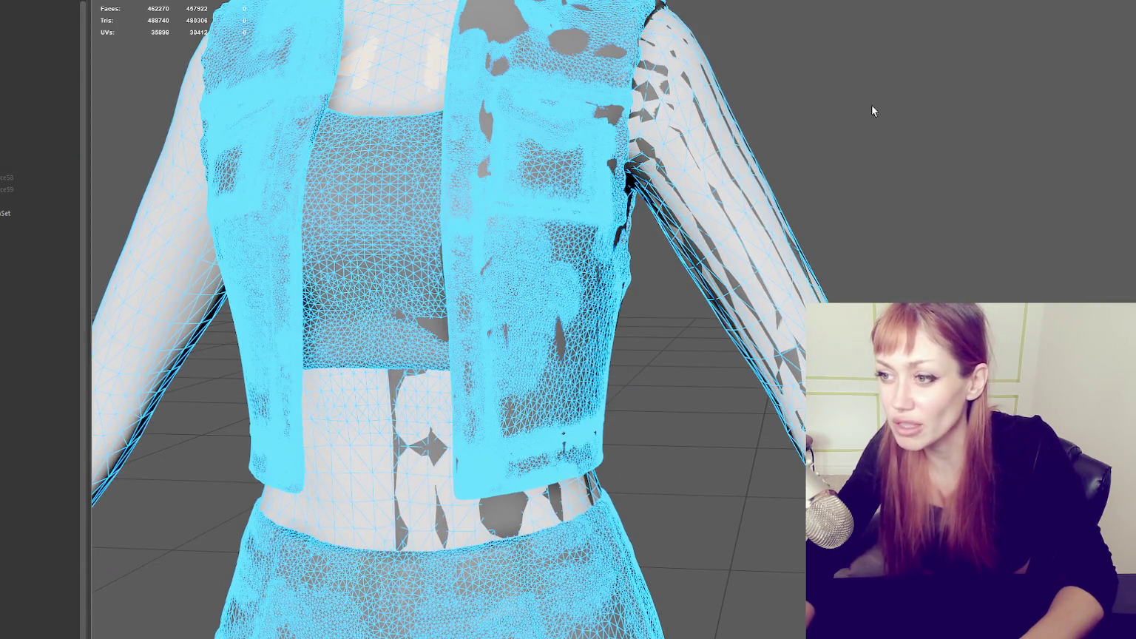
Step: Select the low-poly jacket, frame it, and isolate it on its own with Ctrl+1
click(48, 140)
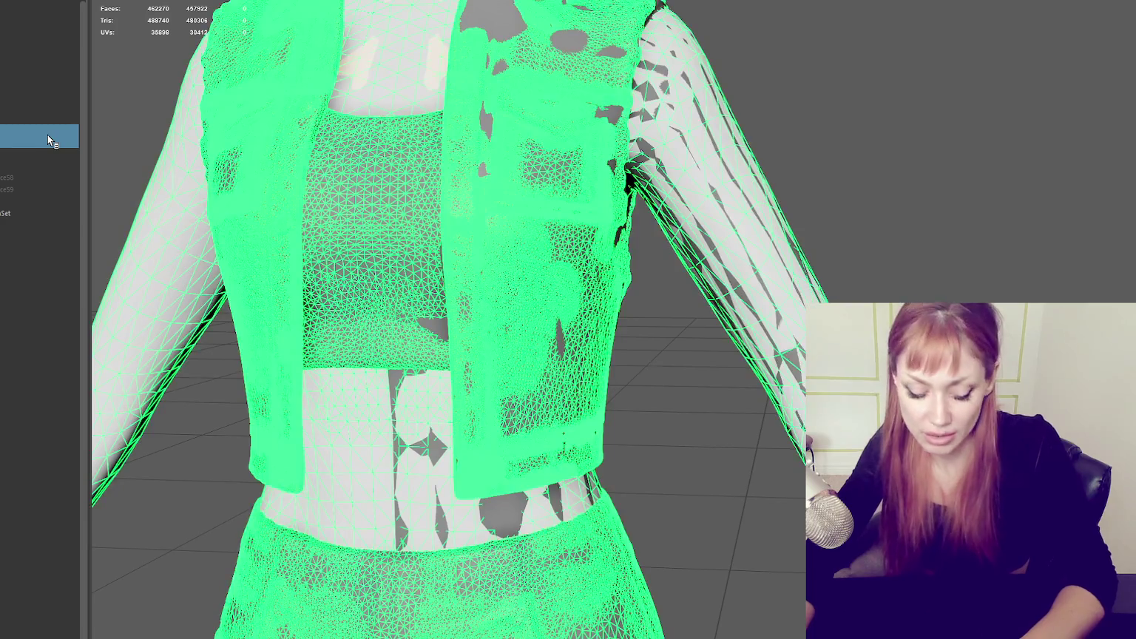
key(f)
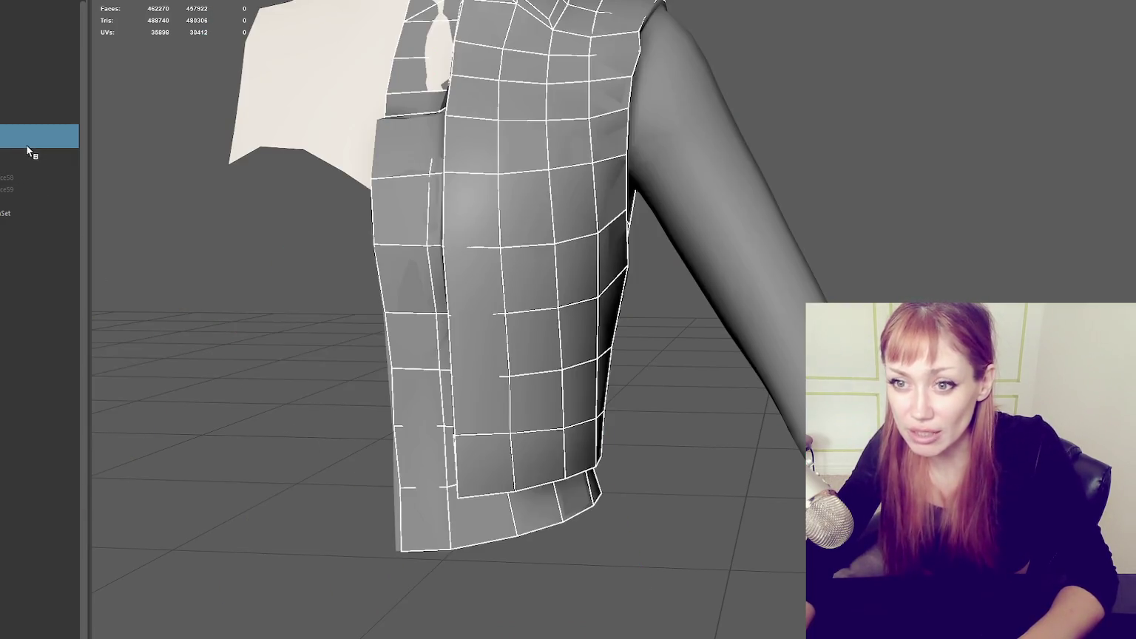
key(ctrl+1)
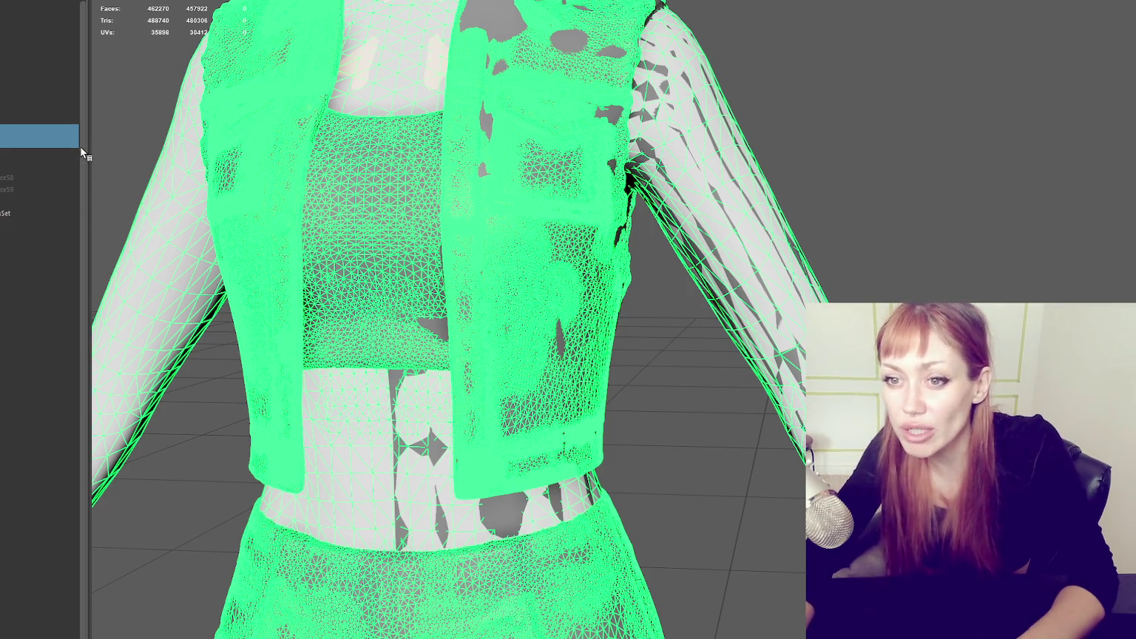
key(ctrl+1)
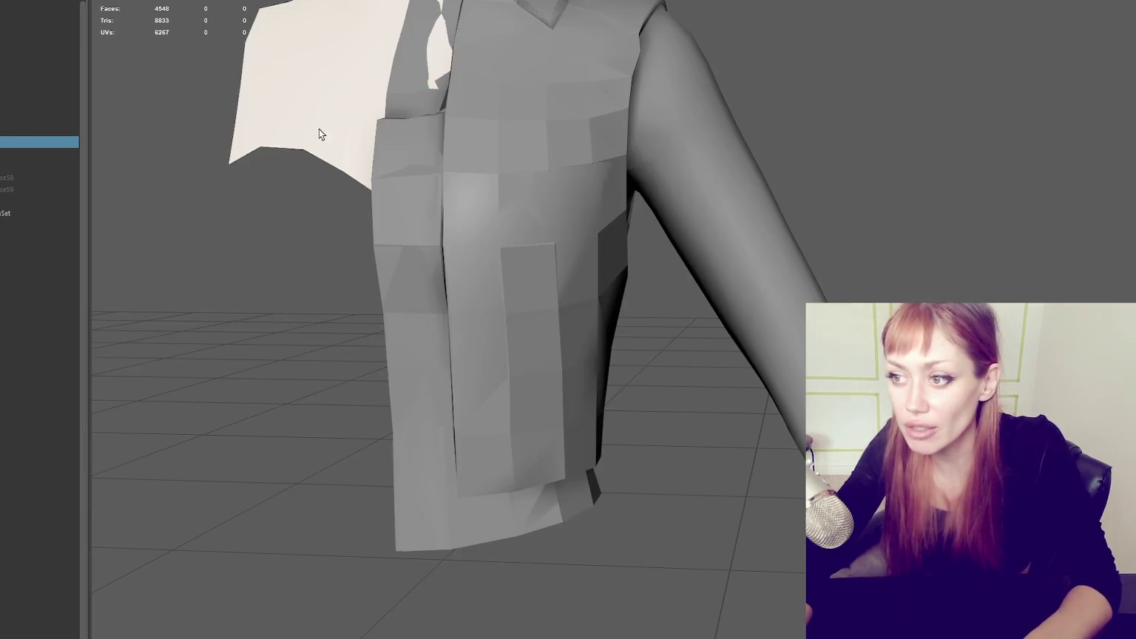
Step: Delete the extra front vest panel, then reselect the jacket and orbit around it
click(547, 216)
shift+right_drag(913, 104, 1026, 170)
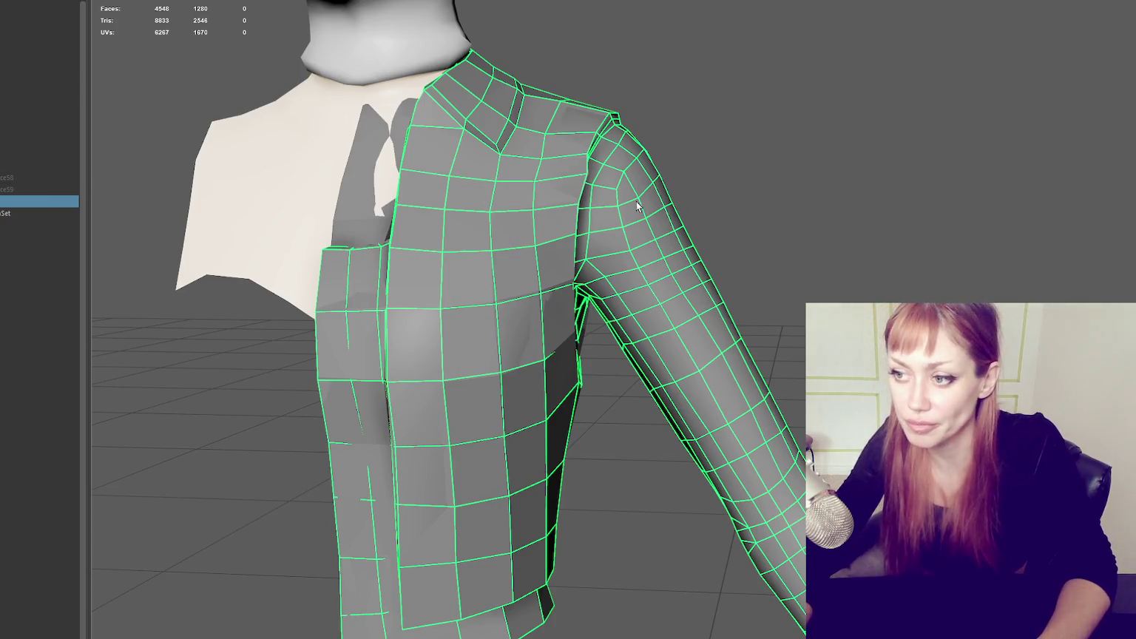
click(791, 216)
click(531, 304)
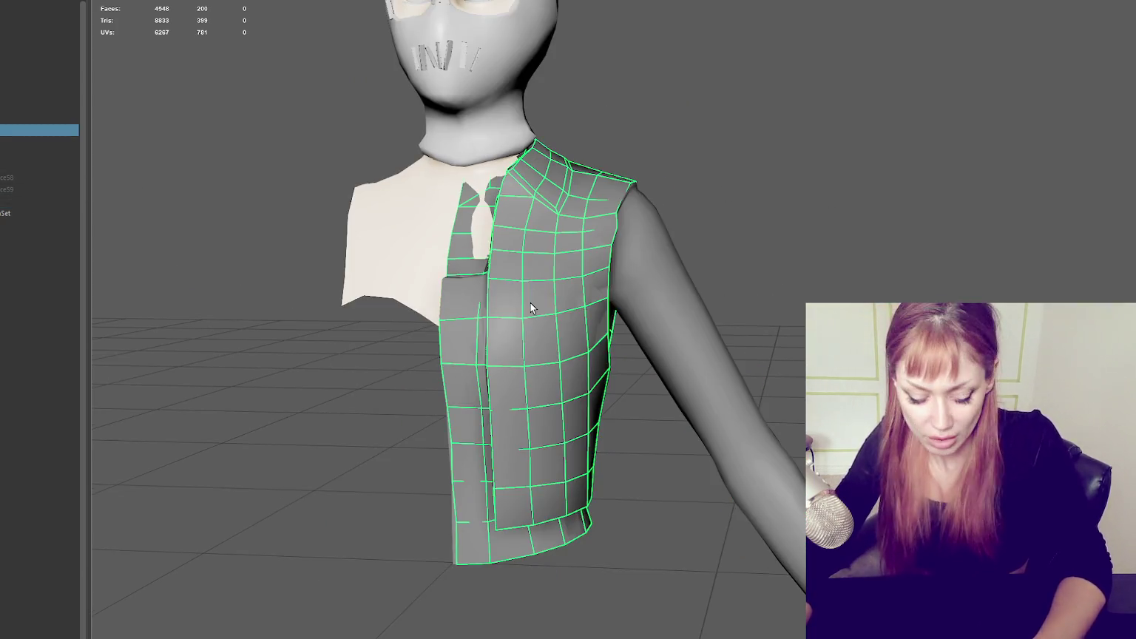
key(Delete)
click(530, 303)
mouse_move(540, 303)
alt+mouse_down()
mouse_move(664, 246)
mouse_move(664, 256)
mouse_move(722, 248)
mouse_move(613, 241)
mouse_move(588, 226)
mouse_move(477, 243)
mouse_move(536, 197)
mouse_move(614, 321)
mouse_move(751, 373)
mouse_move(783, 241)
mouse_move(652, 381)
mouse_move(563, 380)
mouse_move(479, 332)
alt+mouse_up()
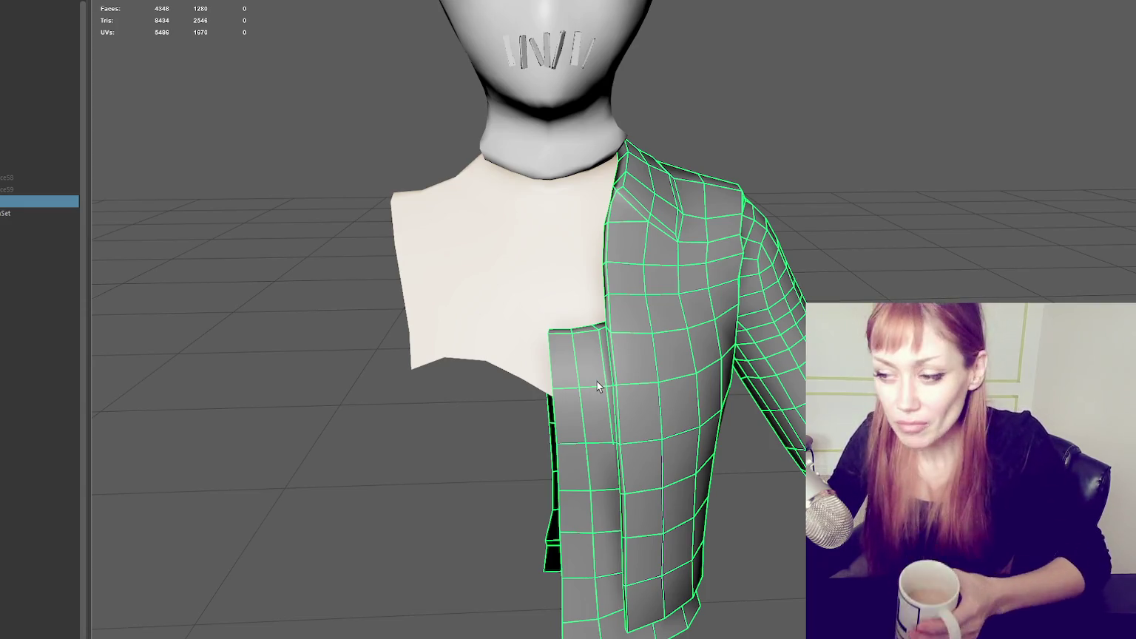
scroll(688, 355, down, 3)
alt+drag(665, 299, 545, 226)
scroll(602, 230, up, 2)
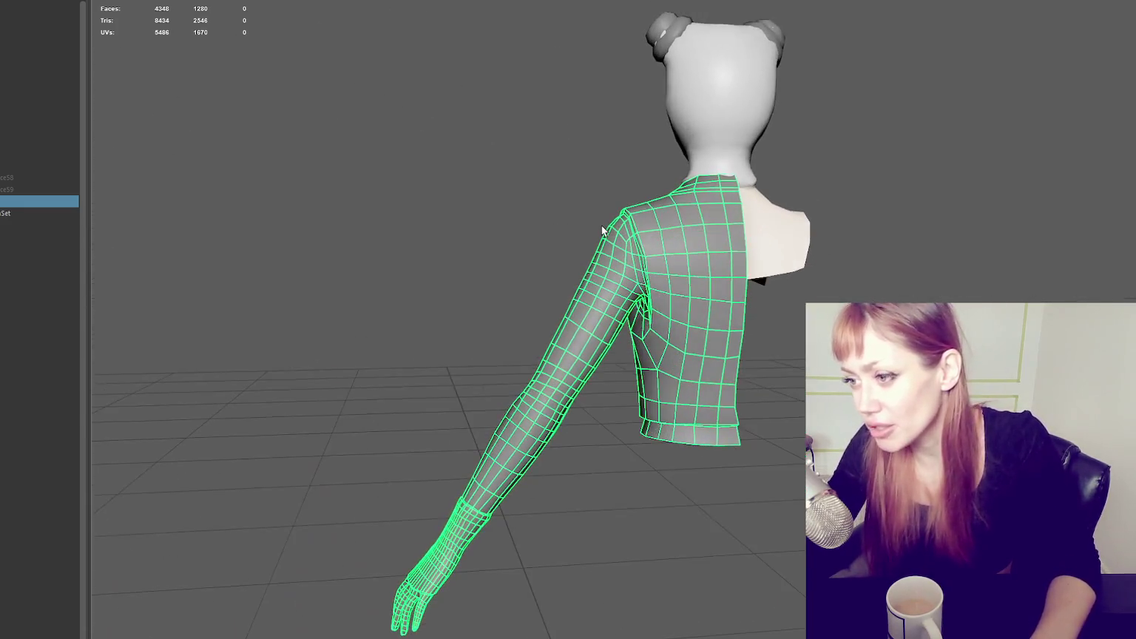
scroll(603, 231, up, 1)
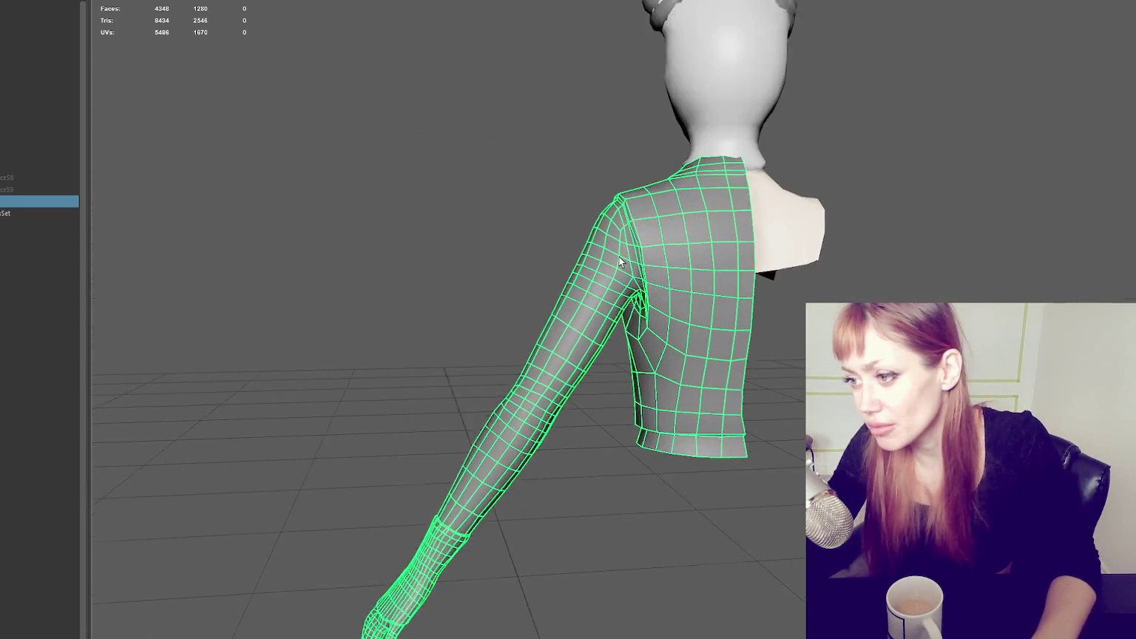
scroll(620, 257, up, 2)
scroll(601, 254, up, 1)
scroll(596, 283, up, 2)
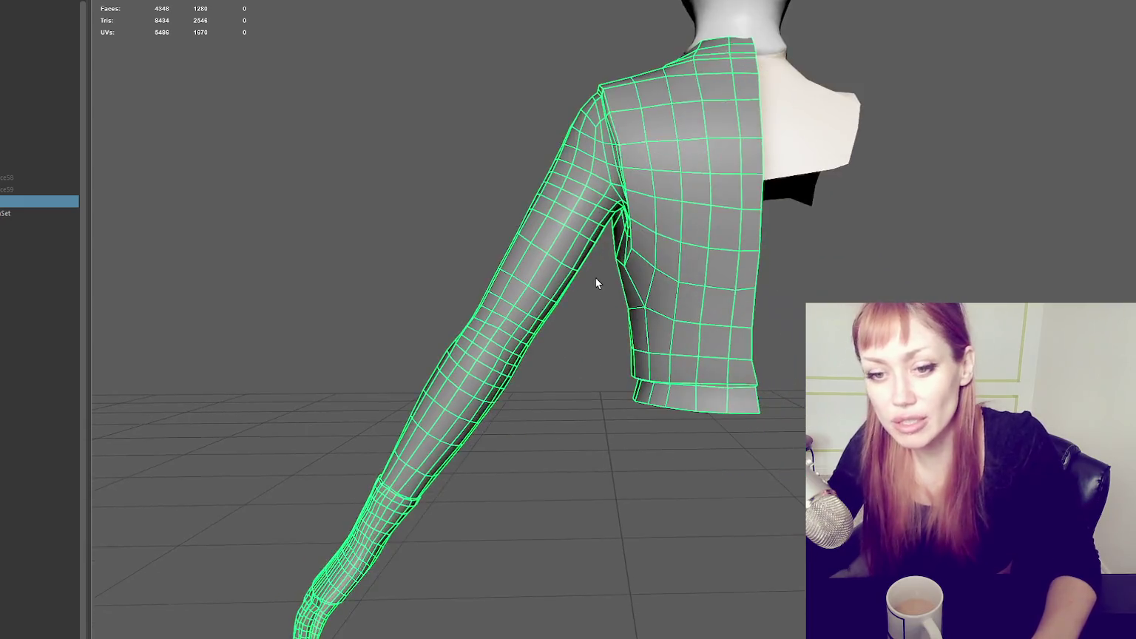
mouse_move(596, 283)
alt+mouse_down()
mouse_move(653, 263)
mouse_move(639, 274)
mouse_move(646, 300)
mouse_move(574, 227)
mouse_move(709, 241)
alt+mouse_up()
scroll(653, 263, up, 3)
scroll(654, 263, down, 3)
scroll(639, 274, up, 2)
scroll(649, 289, up, 1)
scroll(648, 288, down, 2)
scroll(580, 243, up, 2)
alt+right_drag(600, 322, 482, 304)
alt+drag(481, 304, 403, 294)
alt+right_drag(403, 294, 620, 293)
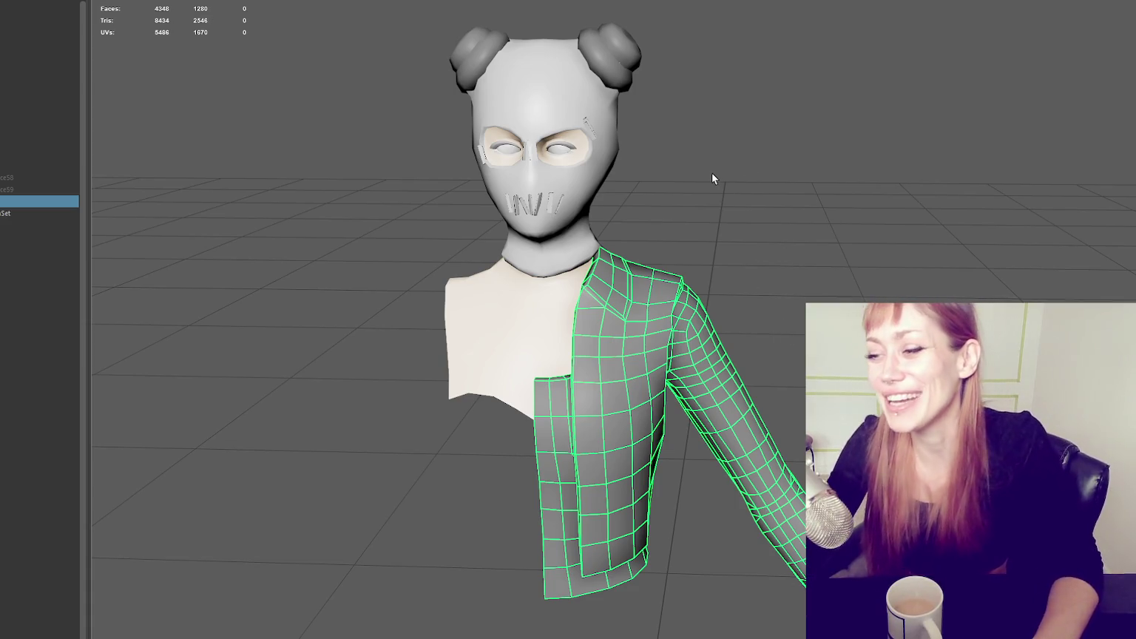
mouse_move(723, 215)
alt+mouse_down()
mouse_move(616, 407)
mouse_move(761, 431)
alt+mouse_up()
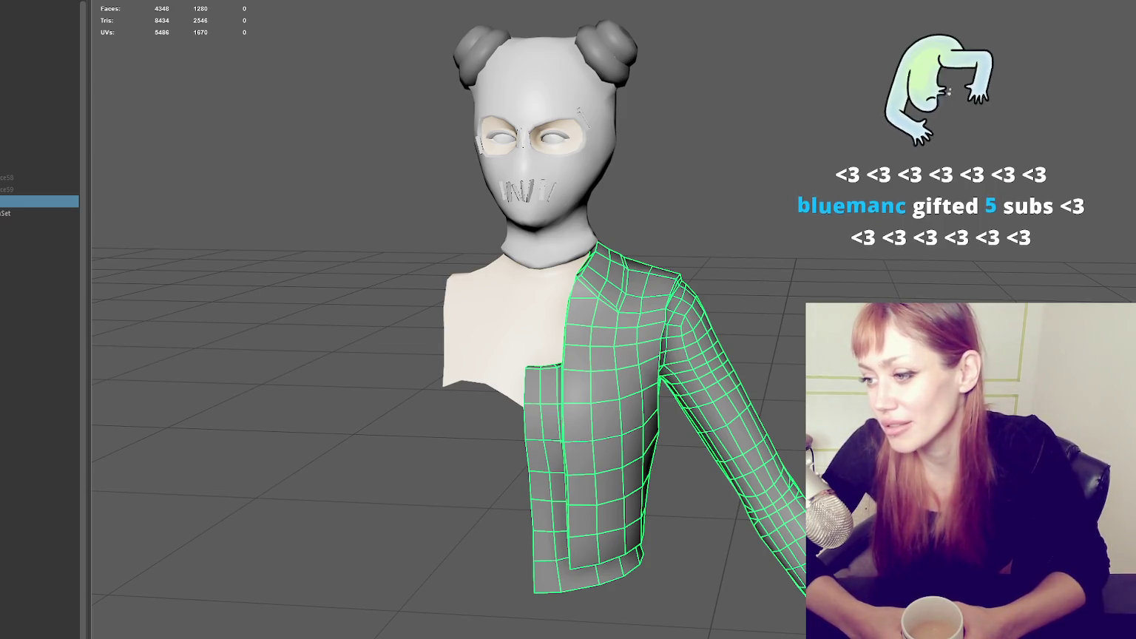
mouse_move(443, 369)
alt+mouse_down()
mouse_move(620, 371)
mouse_move(715, 241)
mouse_move(491, 339)
mouse_move(754, 216)
mouse_move(759, 315)
alt+mouse_up()
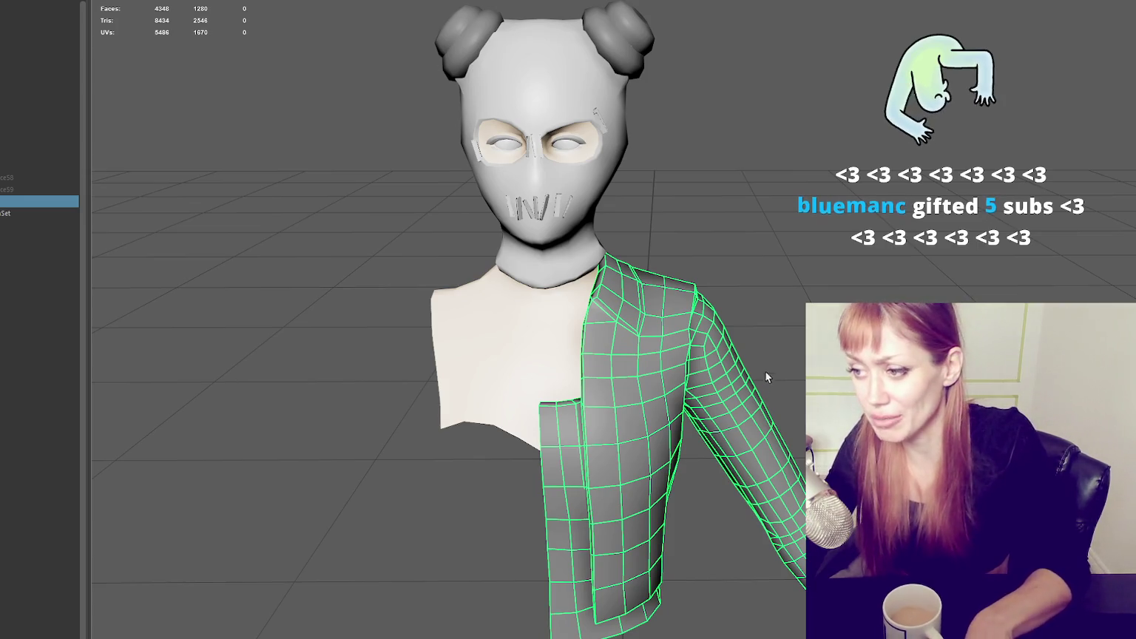
click(713, 238)
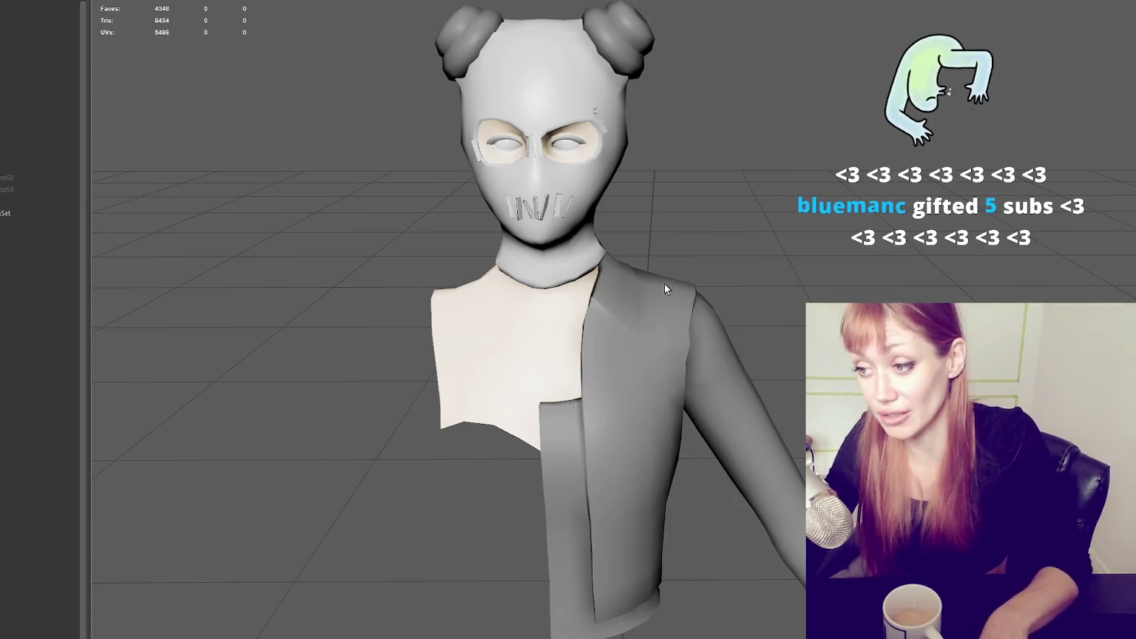
Step: Orbit to a rear view and select and inspect the retopologised jacket mesh
key(ctrl+z)
mouse_move(754, 238)
alt+mouse_down()
mouse_move(766, 220)
mouse_move(602, 226)
mouse_move(783, 253)
mouse_move(794, 196)
mouse_move(821, 215)
alt+mouse_up()
click(602, 226)
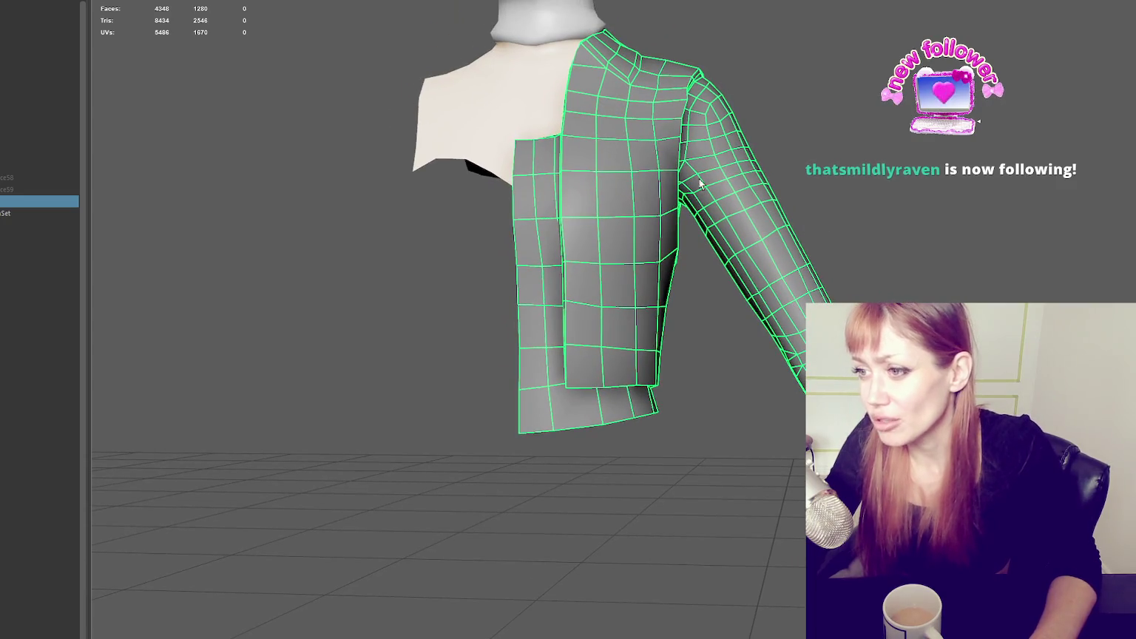
alt+middle_drag(700, 183, 664, 217)
click(807, 220)
mouse_move(740, 353)
alt+mouse_down()
mouse_move(664, 339)
mouse_move(769, 346)
mouse_move(661, 336)
alt+mouse_up()
click(664, 339)
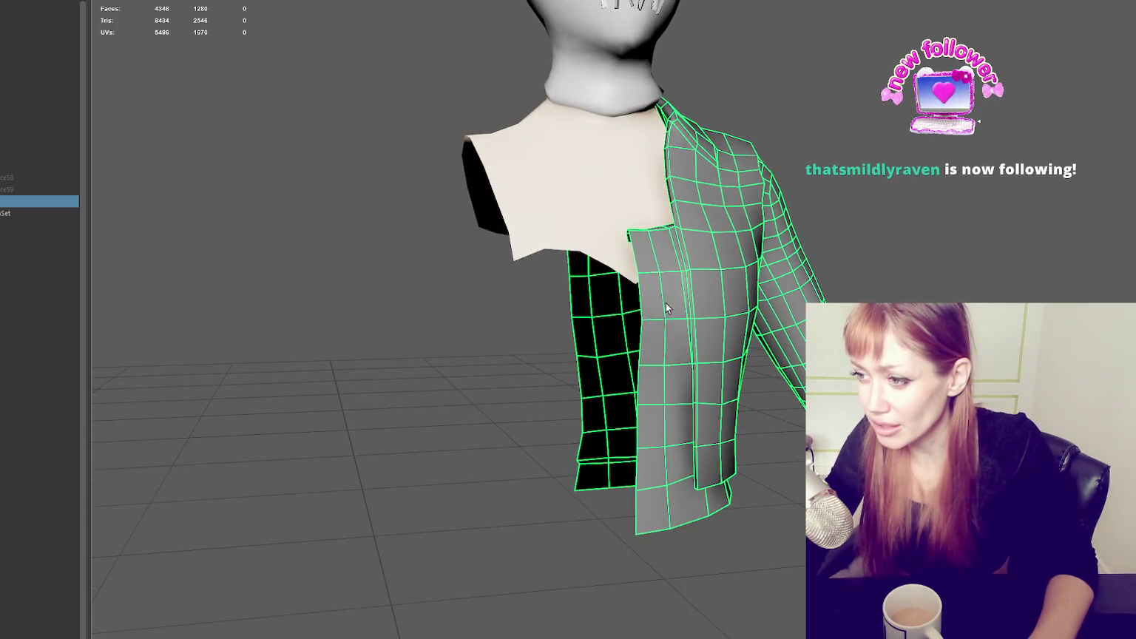
click(906, 182)
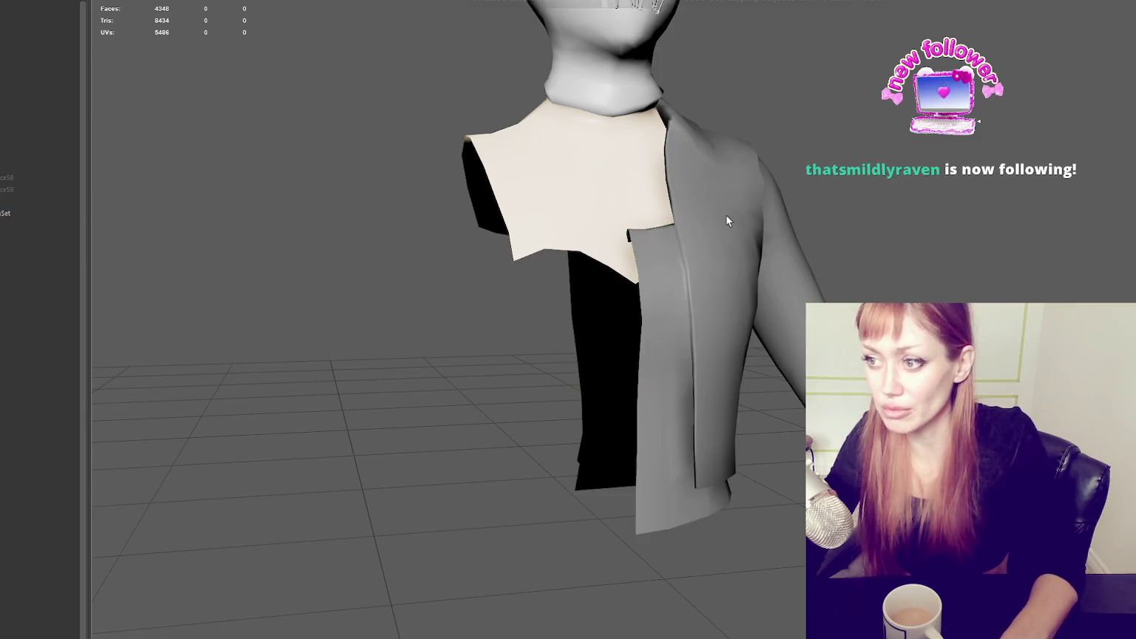
Step: Unhide the high-poly sculpted clothing from the Outliner with Shift+H
click(39, 154)
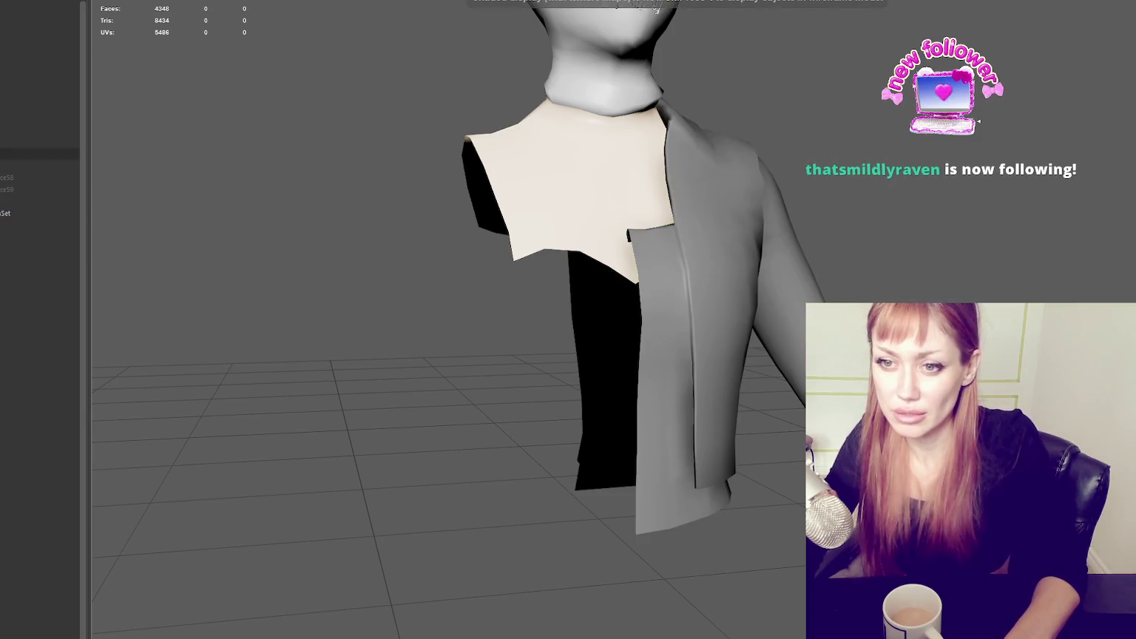
key(shift+h)
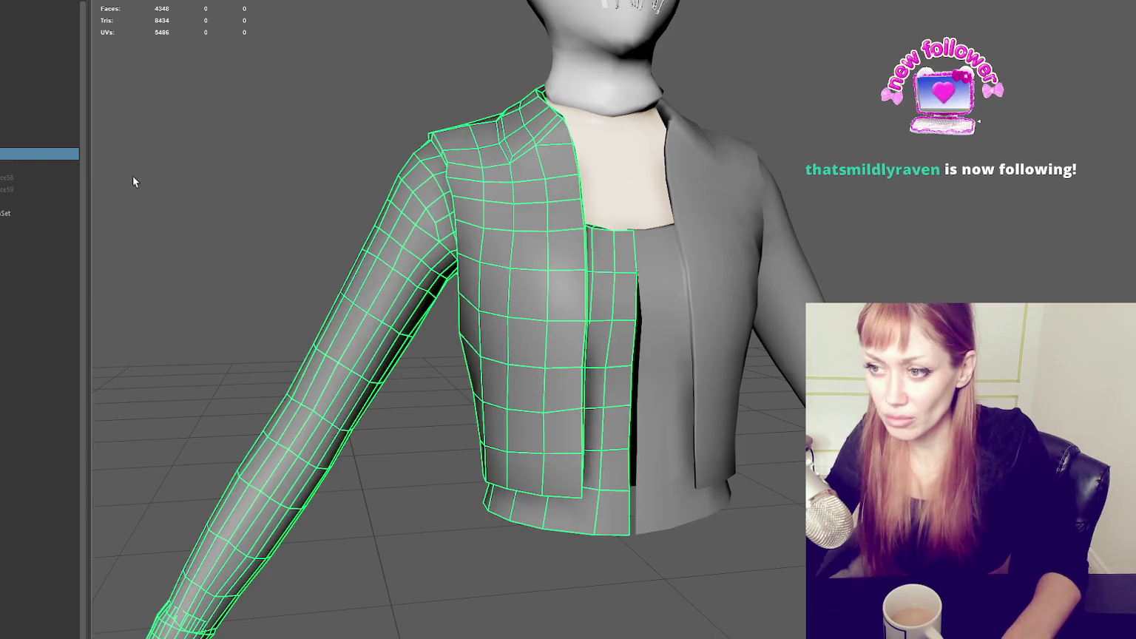
key(ctrl+h)
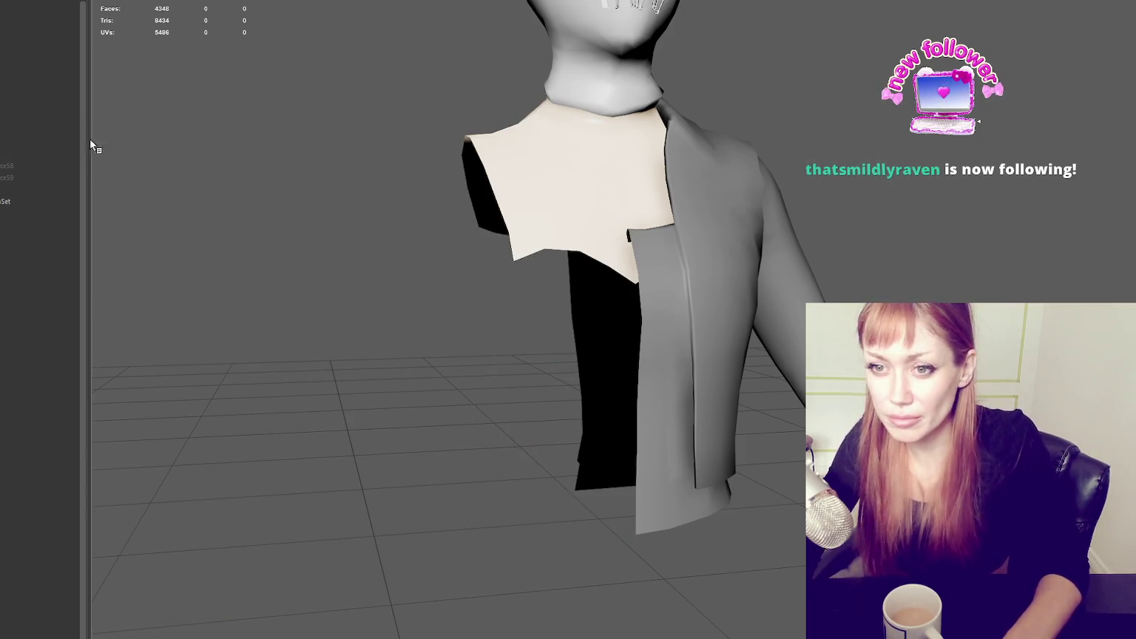
click(59, 140)
key(shift+h)
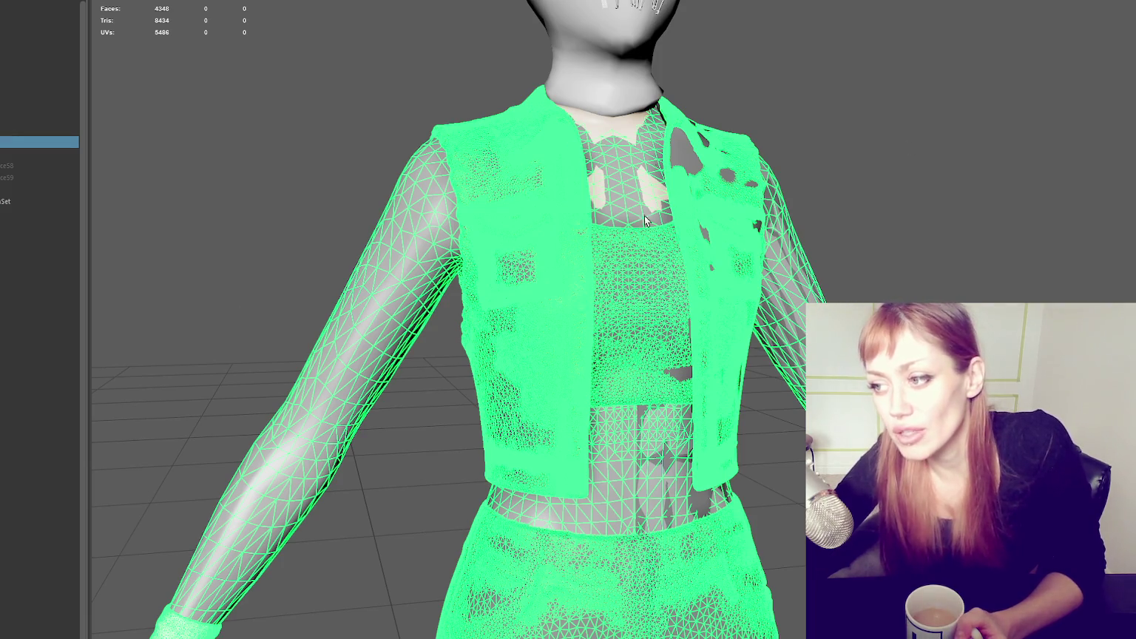
click(166, 277)
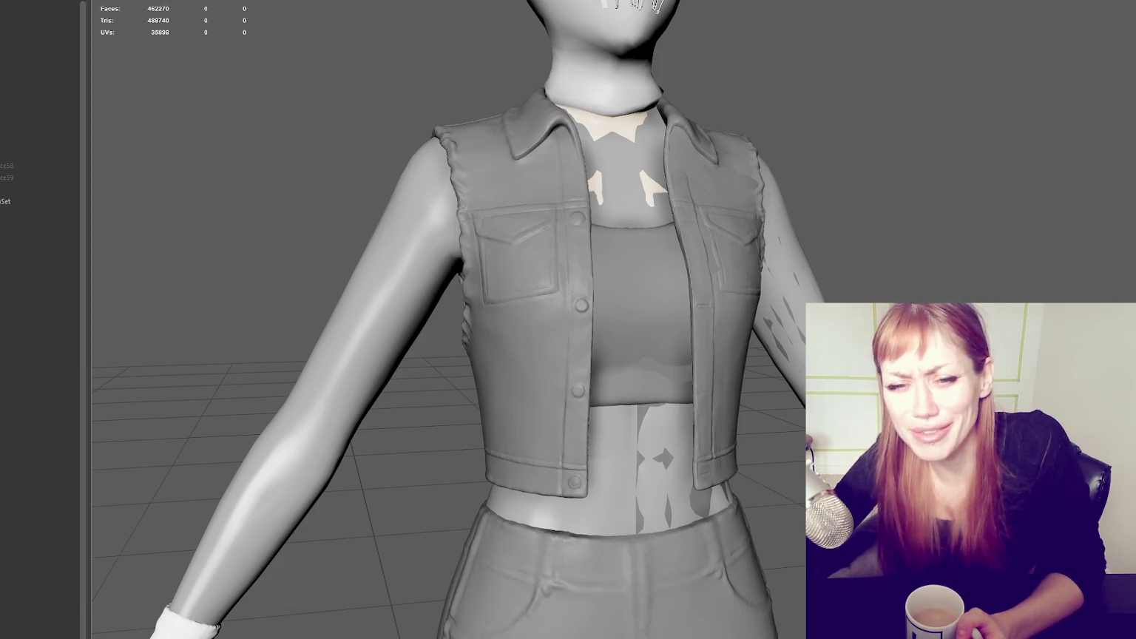
click(717, 269)
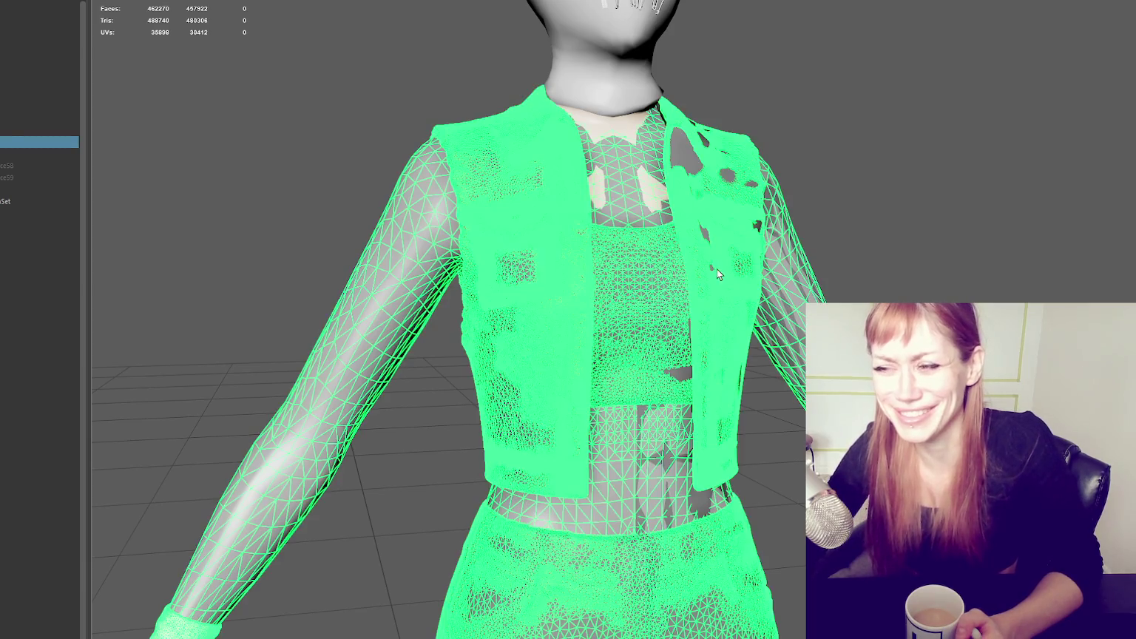
click(988, 129)
mouse_move(987, 129)
alt+mouse_down()
mouse_move(958, 172)
mouse_move(851, 244)
alt+mouse_up()
click(530, 311)
scroll(529, 312, up, 2)
alt+drag(530, 311, 318, 218)
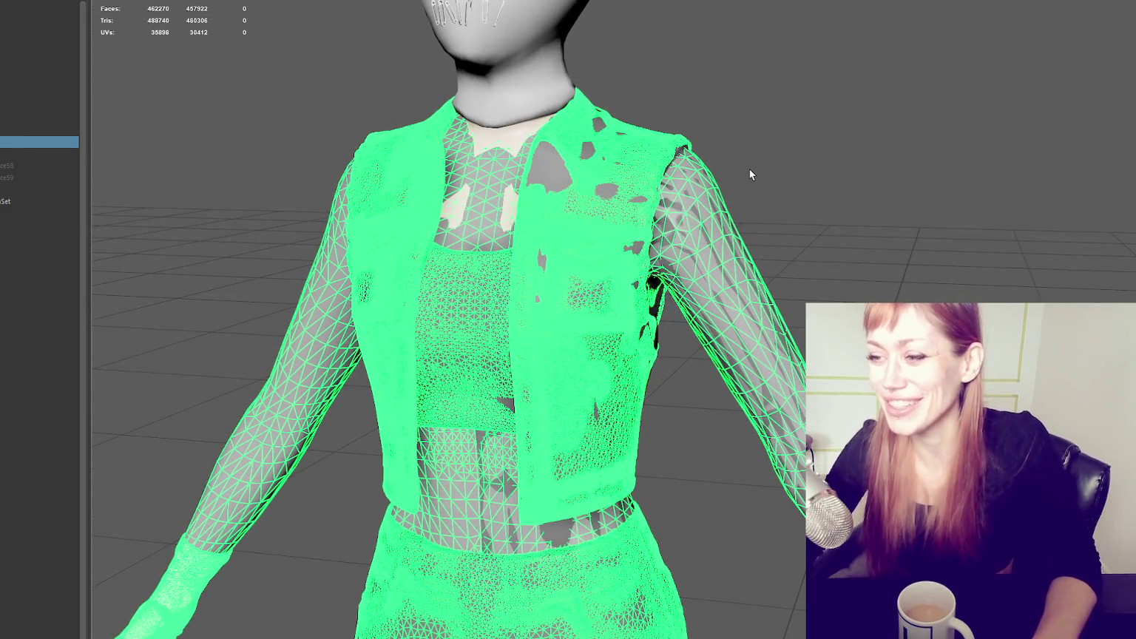
click(672, 112)
key(ctrl+z)
alt+drag(830, 241, 900, 231)
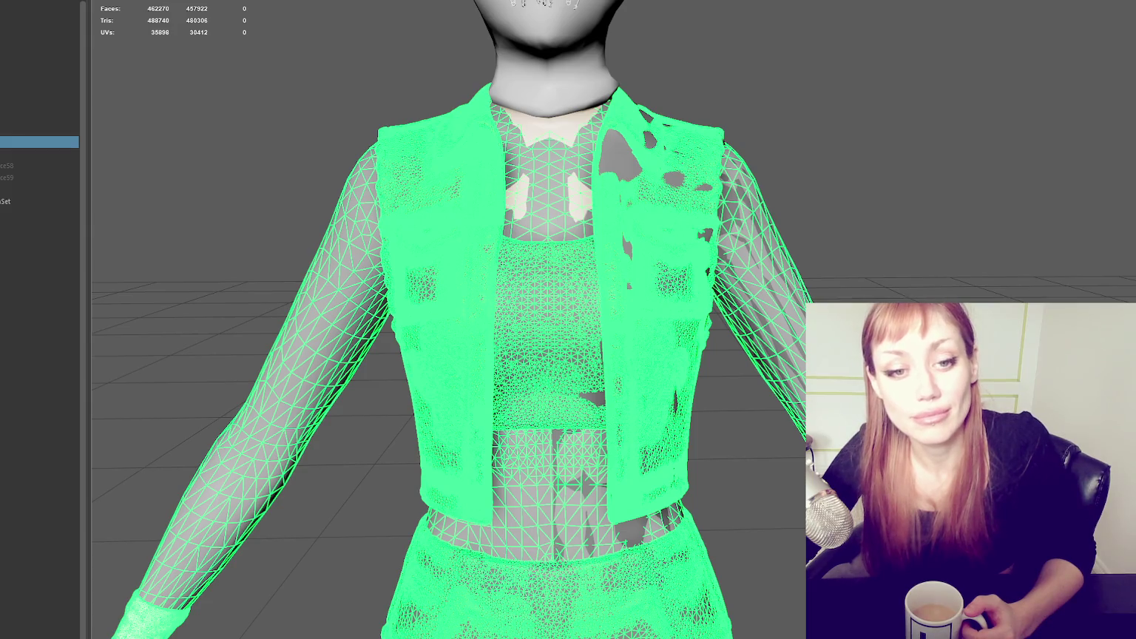
scroll(877, 282, down, 5)
scroll(876, 288, up, 5)
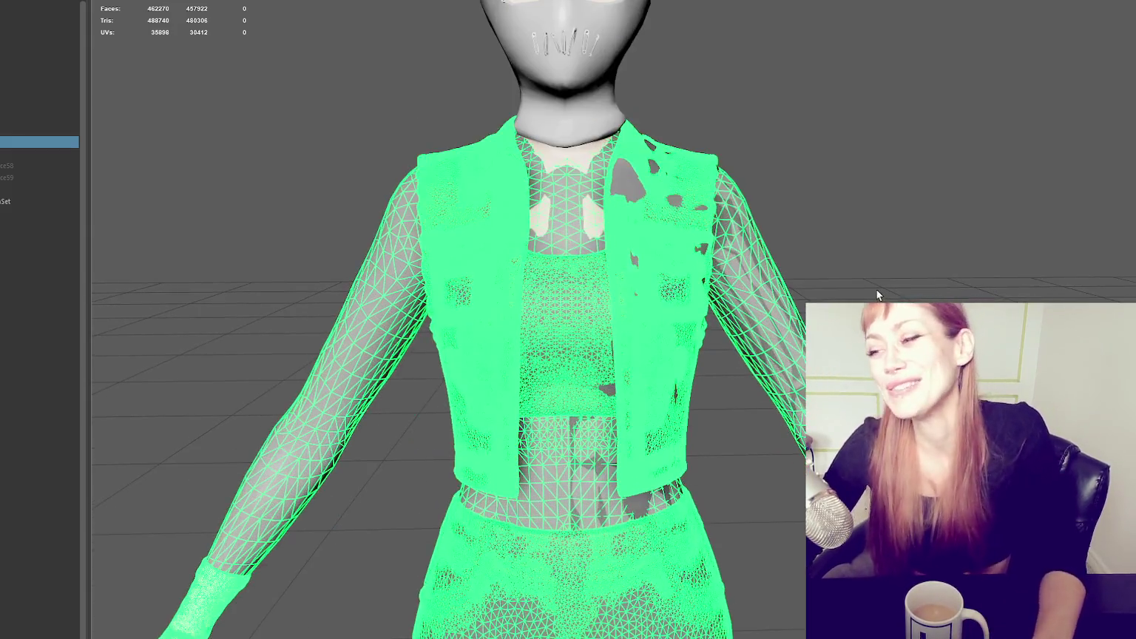
alt+drag(797, 193, 923, 245)
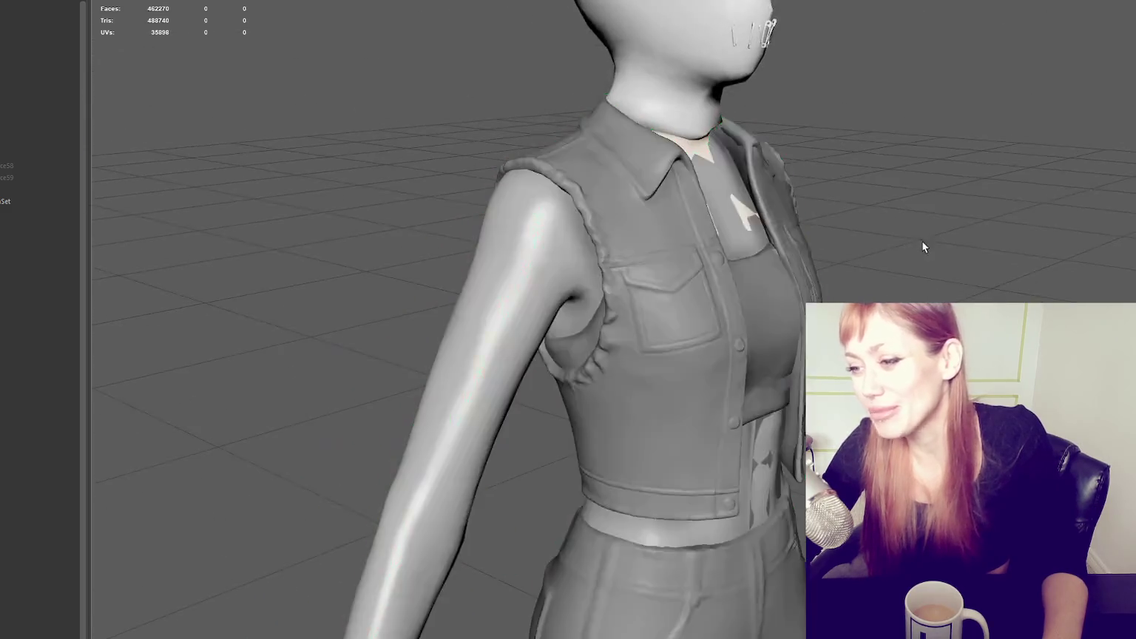
Step: Undo back to the front view and unhide the high-poly outfit from the Outliner
key(ctrl+z)
key(ctrl+z)
key(ctrl+z)
key(ctrl+z)
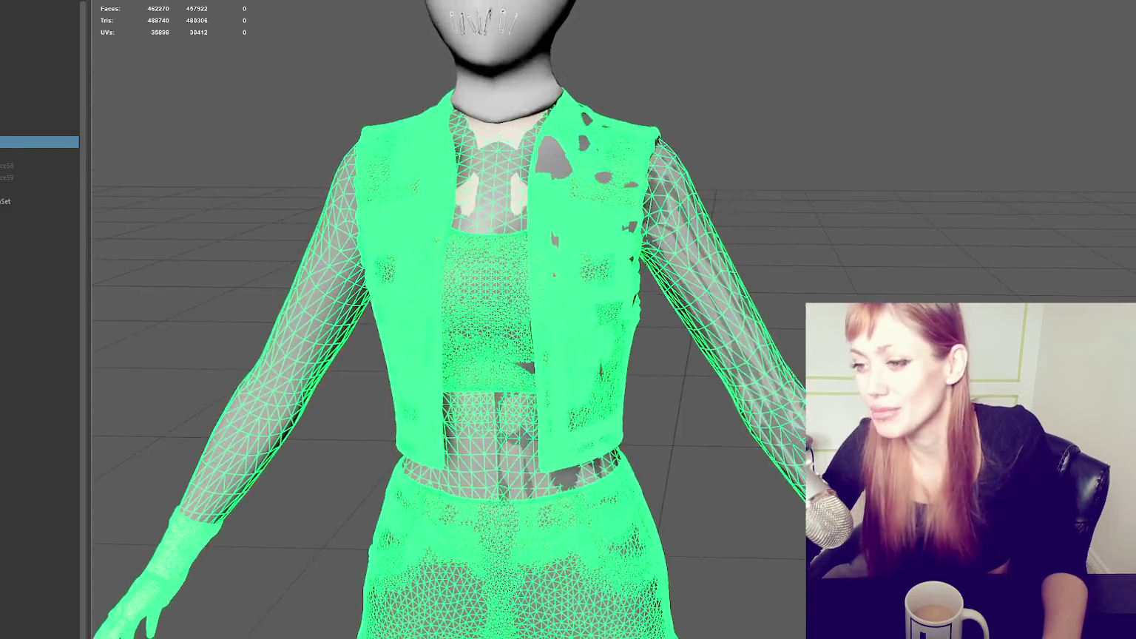
key(ctrl+z)
key(ctrl+z)
key(shift+z)
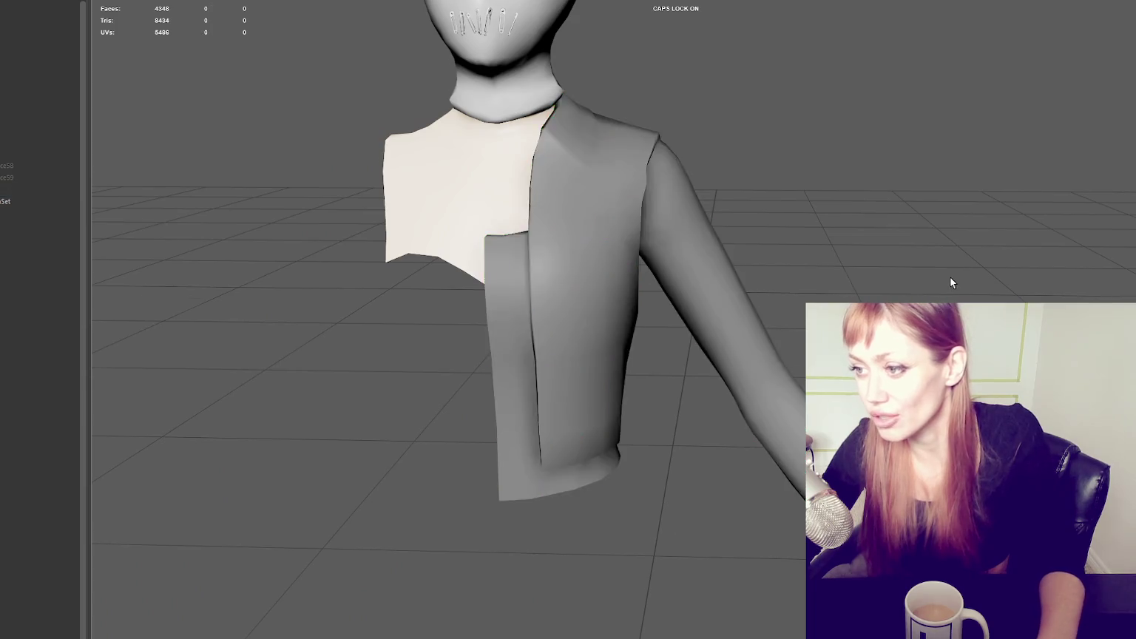
key(shift+z)
key(shift+z)
key(shift+z)
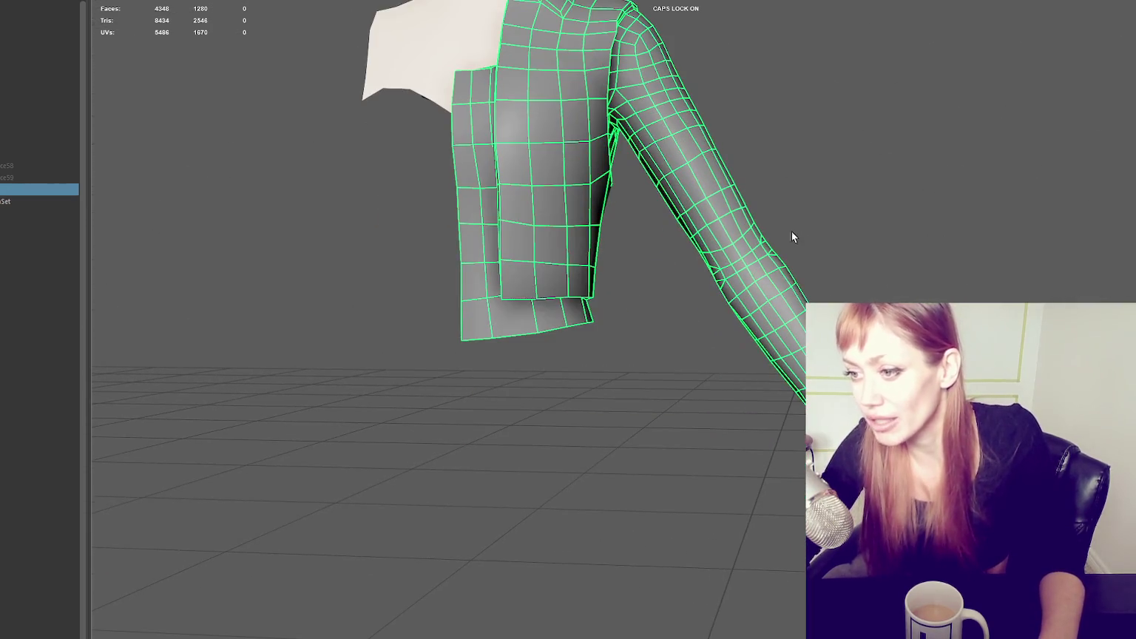
key(ctrl+z)
key(ctrl+z)
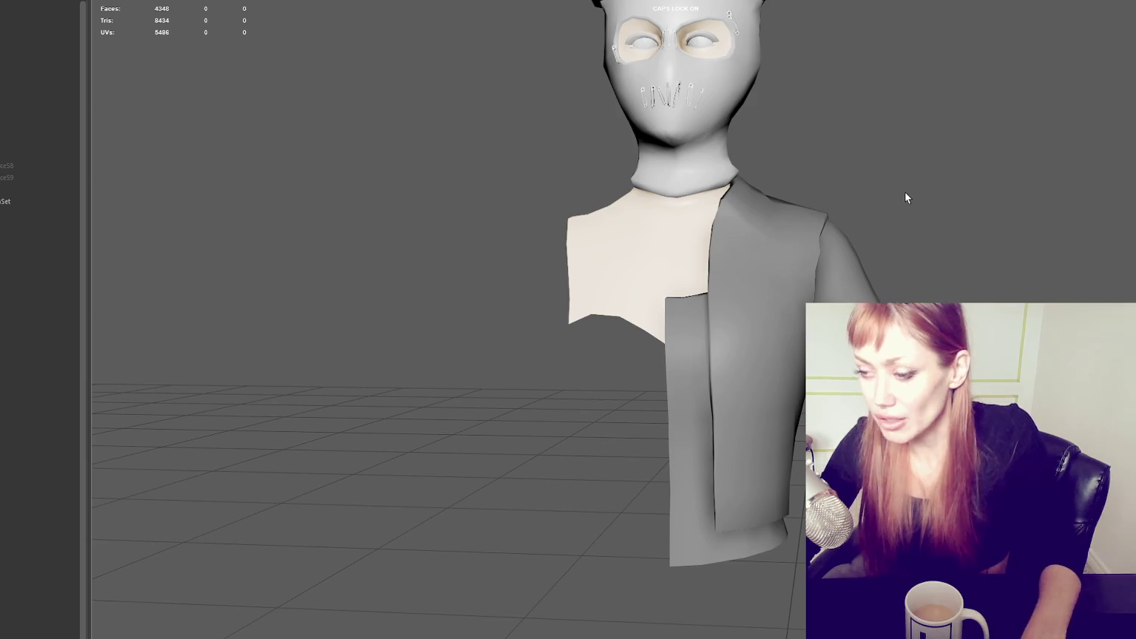
click(41, 140)
key(shift+h)
Step: Zoom and pan to the neck and torso, checking the garment selections
scroll(819, 123, up, 3)
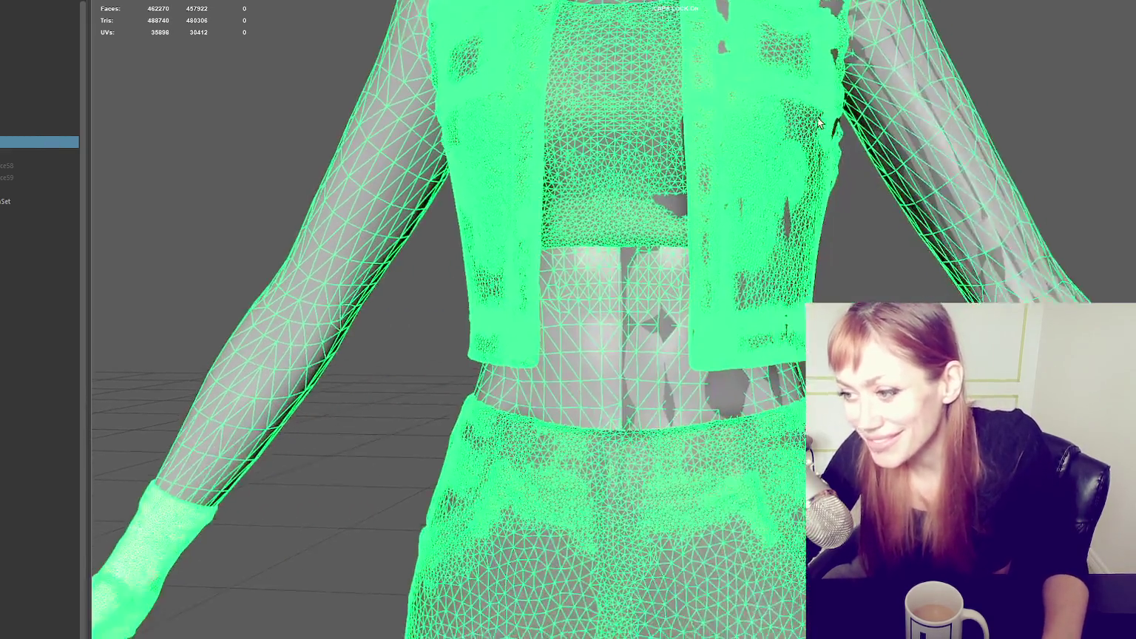
alt+middle_drag(819, 122, 563, 125)
mouse_move(1017, 193)
mouse_down()
mouse_move(961, 318)
mouse_move(740, 266)
mouse_move(520, 274)
mouse_move(589, 295)
mouse_move(766, 297)
mouse_up()
scroll(961, 318, up, 2)
scroll(799, 289, up, 2)
click(531, 246)
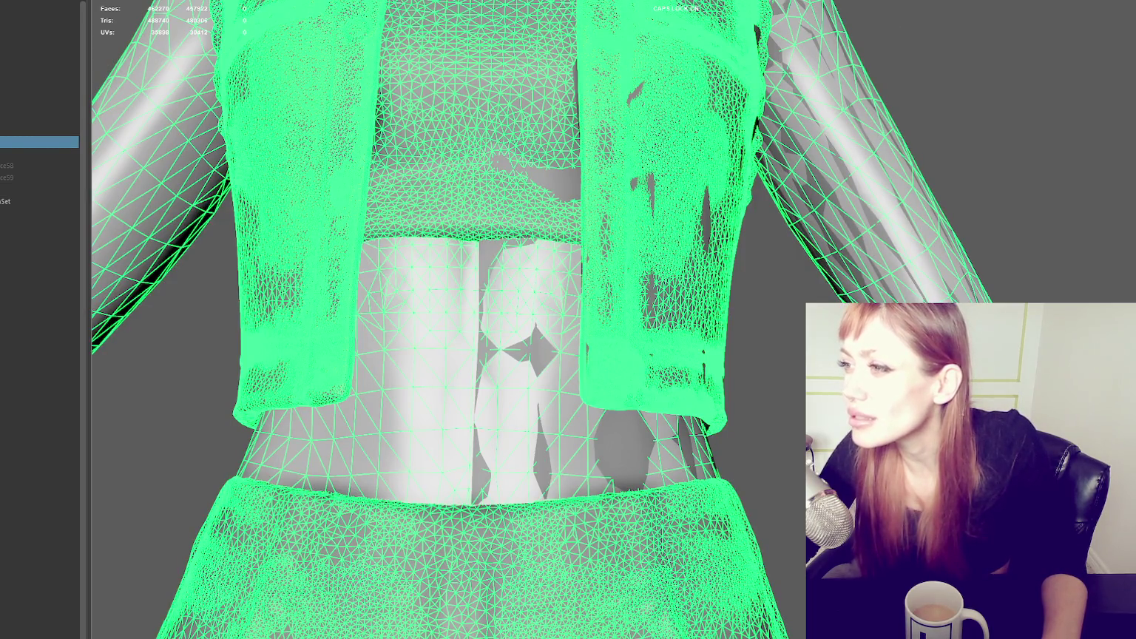
click(964, 127)
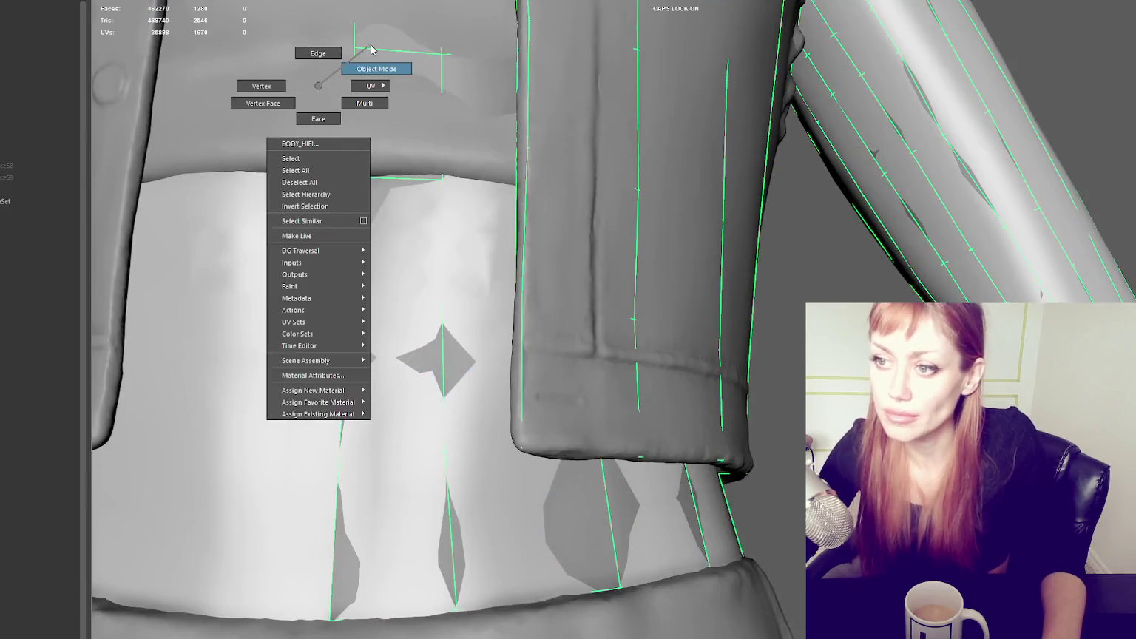
right_drag(317, 84, 371, 44)
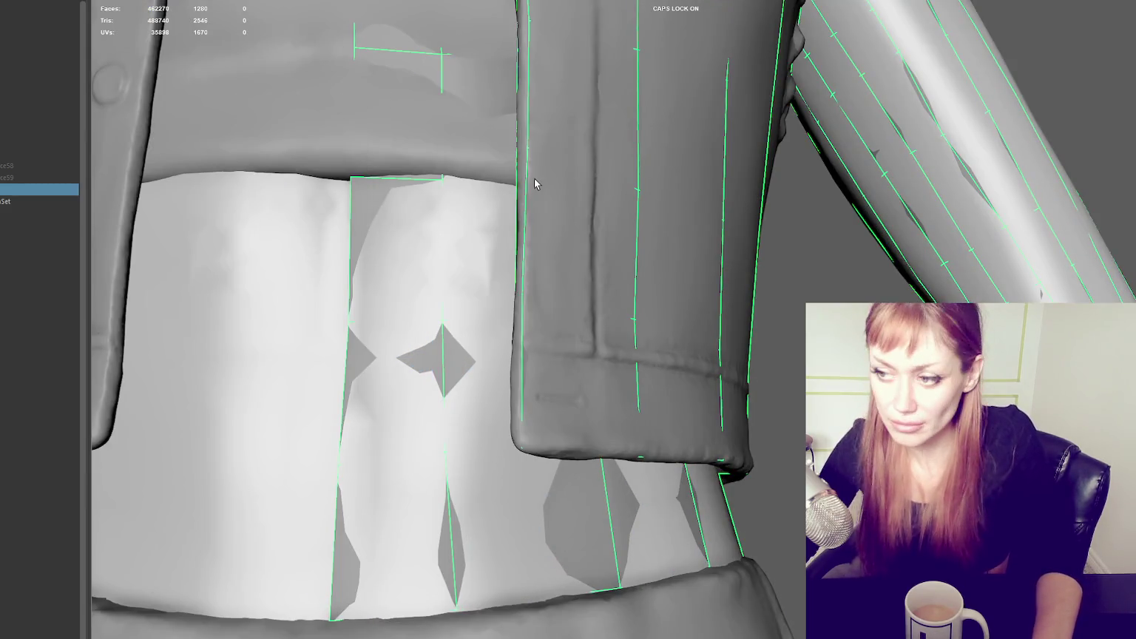
Step: Briefly hide and restore the sculpt, then select the low-poly retopo mesh
click(534, 178)
key(ctrl+h)
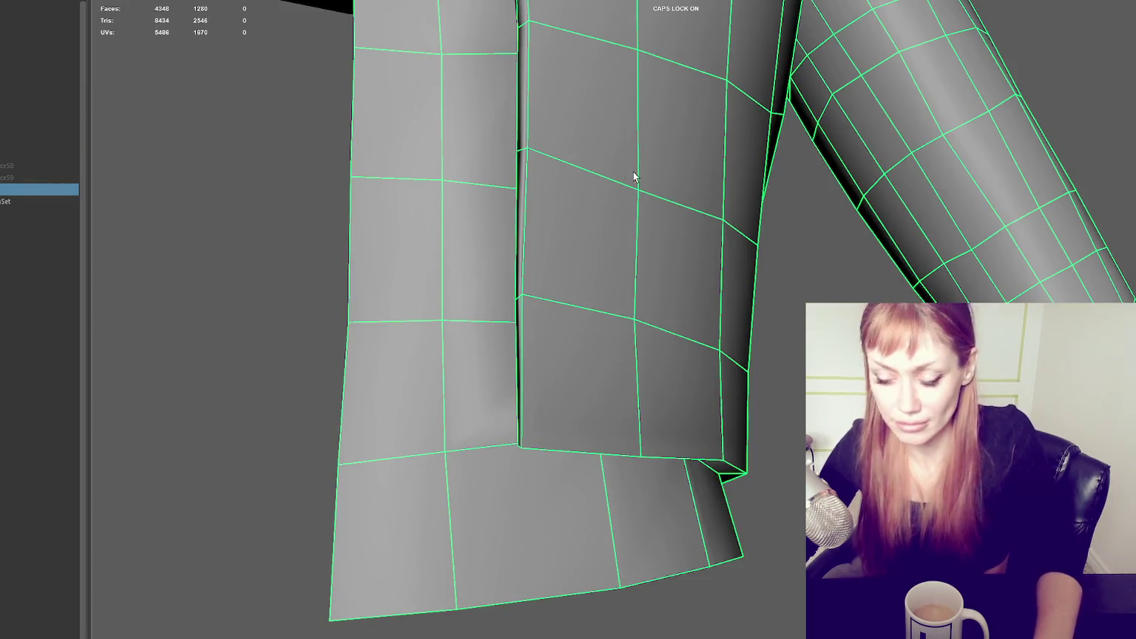
key(ctrl+shift+h)
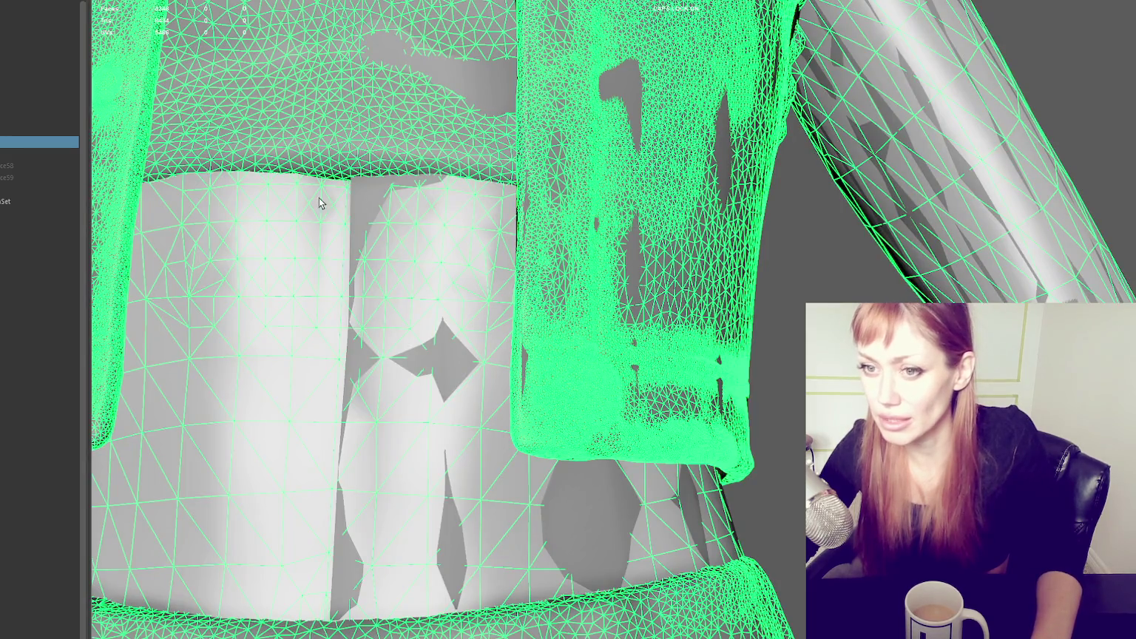
click(559, 230)
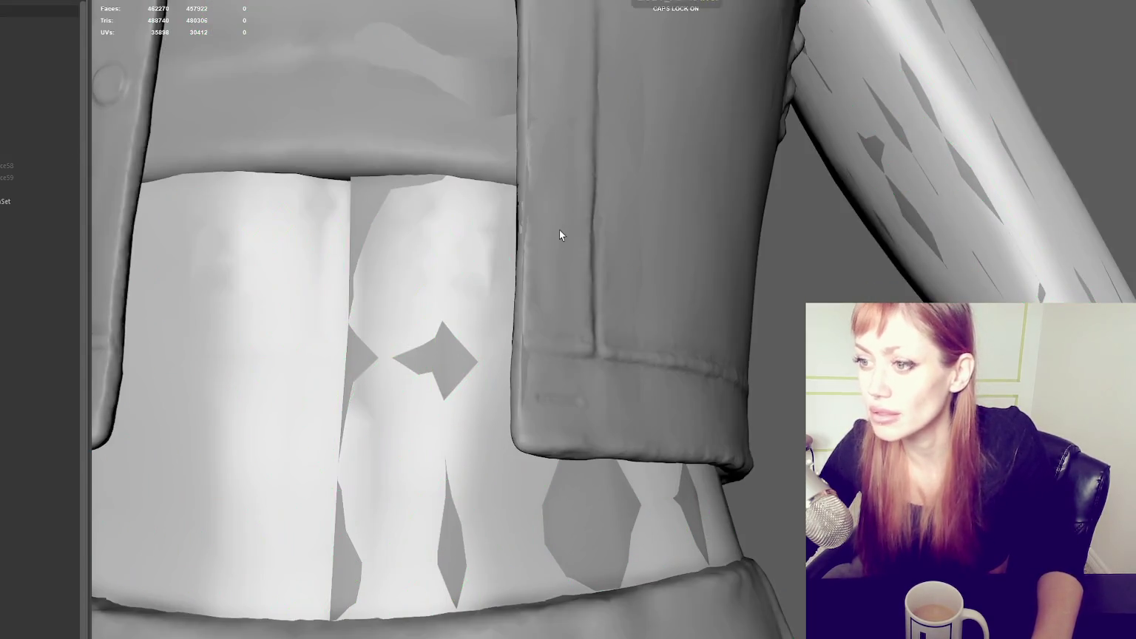
Step: In vertex mode with Quad Draw, nudge a front-panel vertex slightly up and left
right_drag(1064, 136, 1031, 130)
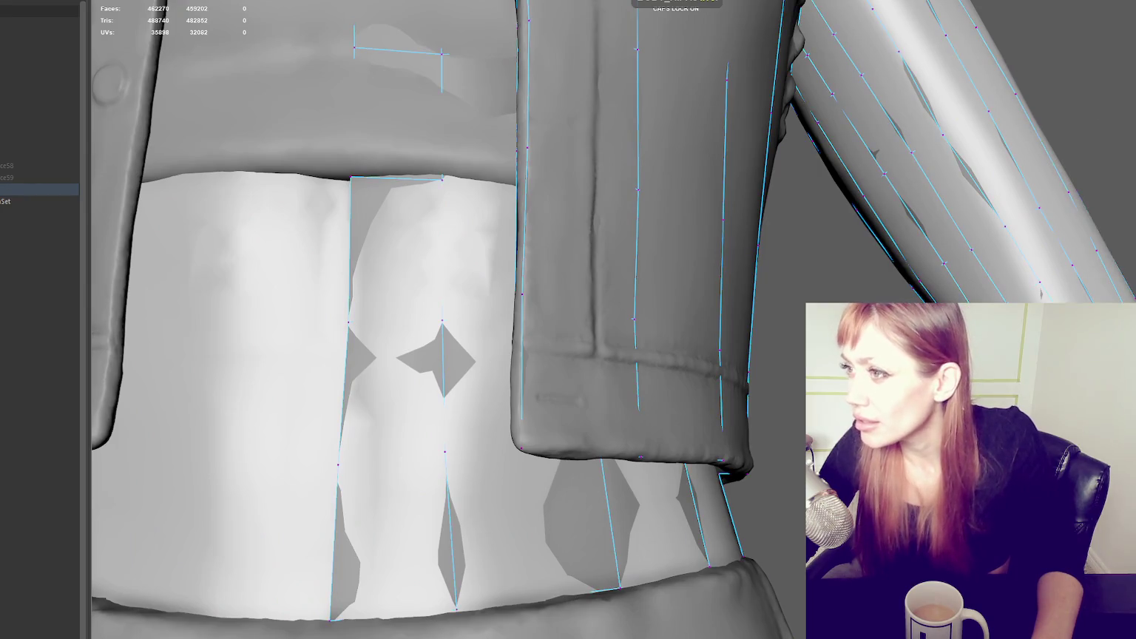
click(443, 177)
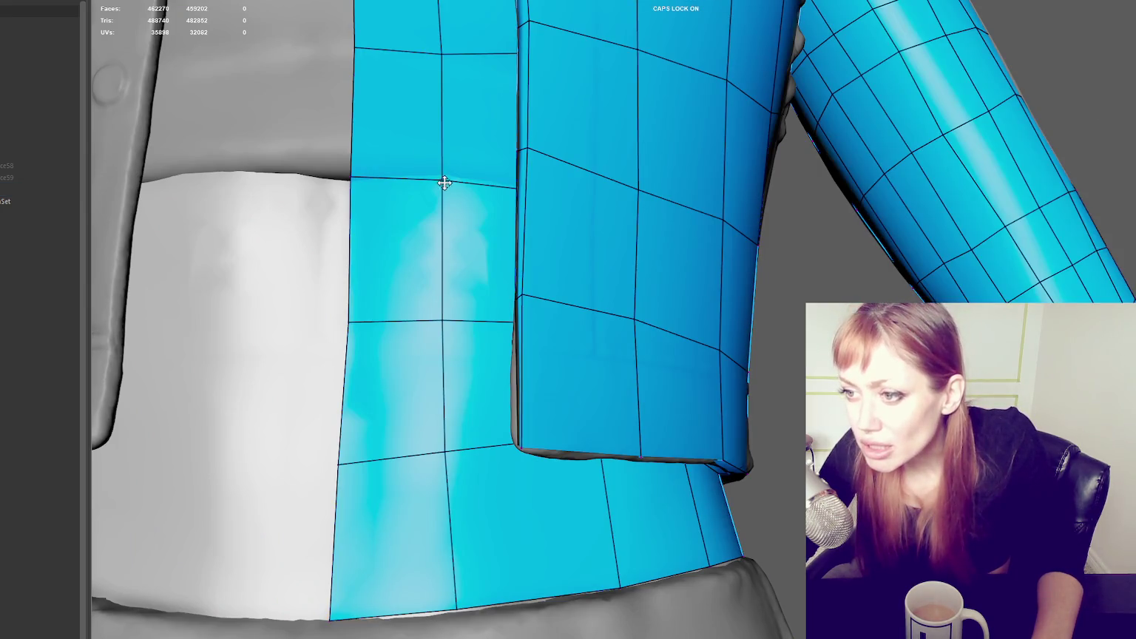
drag(445, 176, 441, 174)
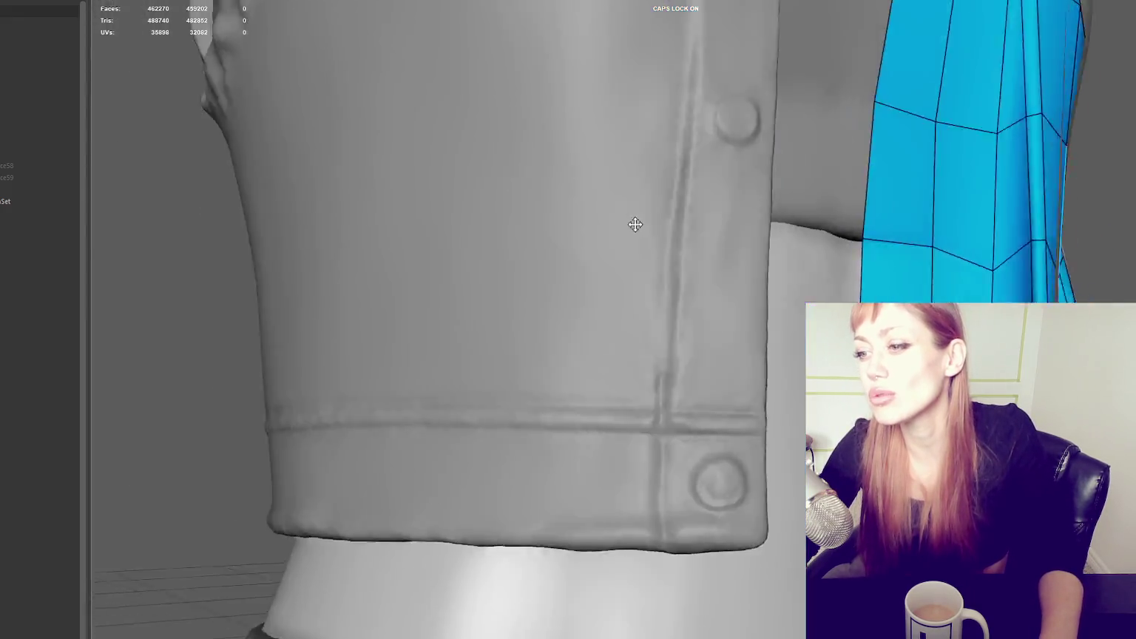
mouse_move(635, 224)
alt+mouse_down()
mouse_move(603, 236)
mouse_move(269, 229)
mouse_move(314, 218)
mouse_move(436, 236)
mouse_move(548, 233)
alt+mouse_up()
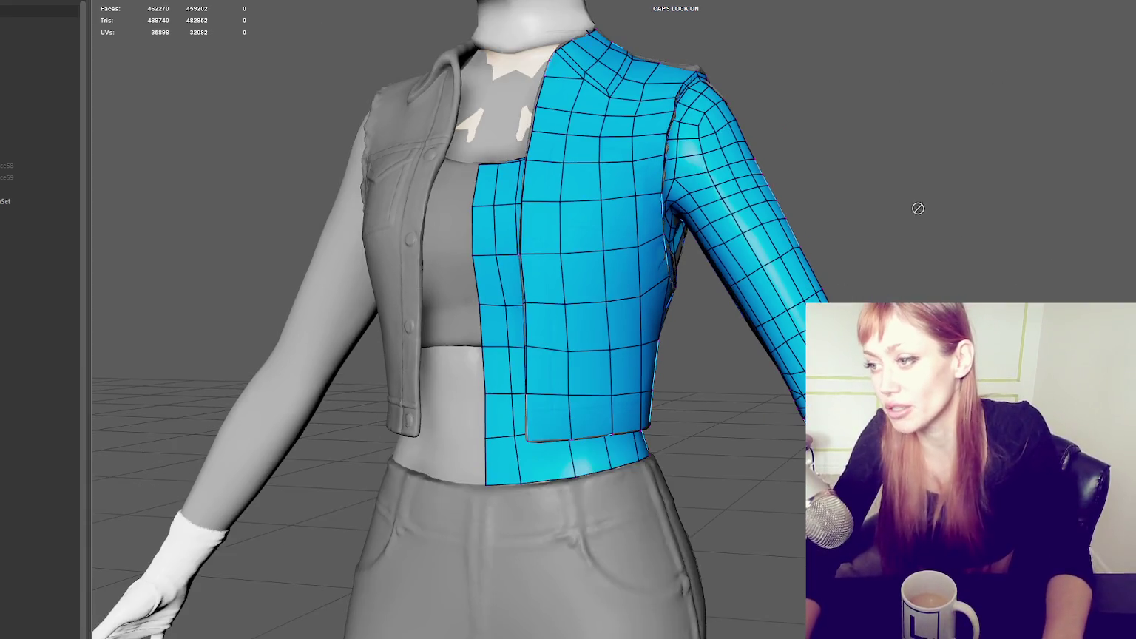
mouse_move(918, 210)
alt+mouse_down()
mouse_move(704, 225)
mouse_move(633, 299)
alt+mouse_up()
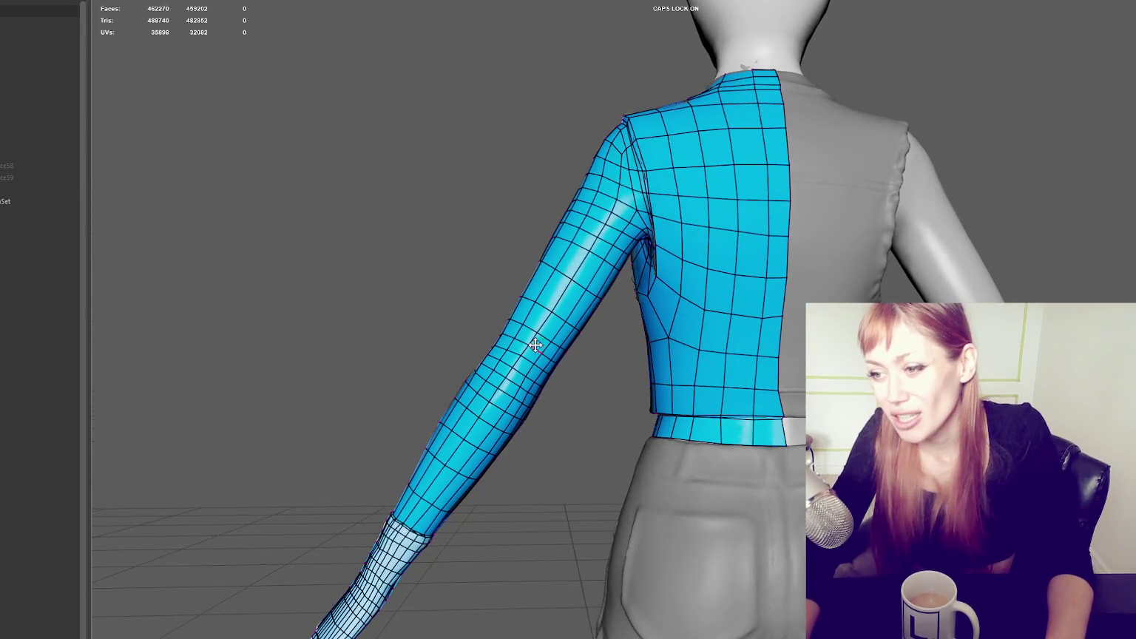
alt+drag(605, 363, 828, 354)
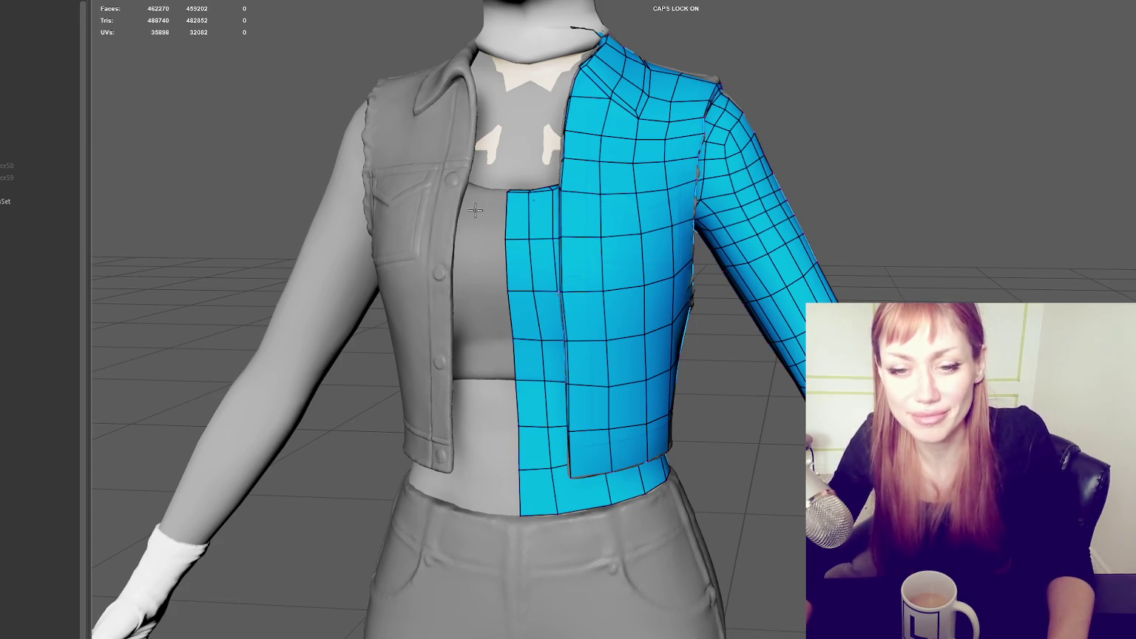
mouse_move(1044, 133)
alt+mouse_down()
mouse_move(1001, 126)
mouse_move(899, 172)
alt+mouse_up()
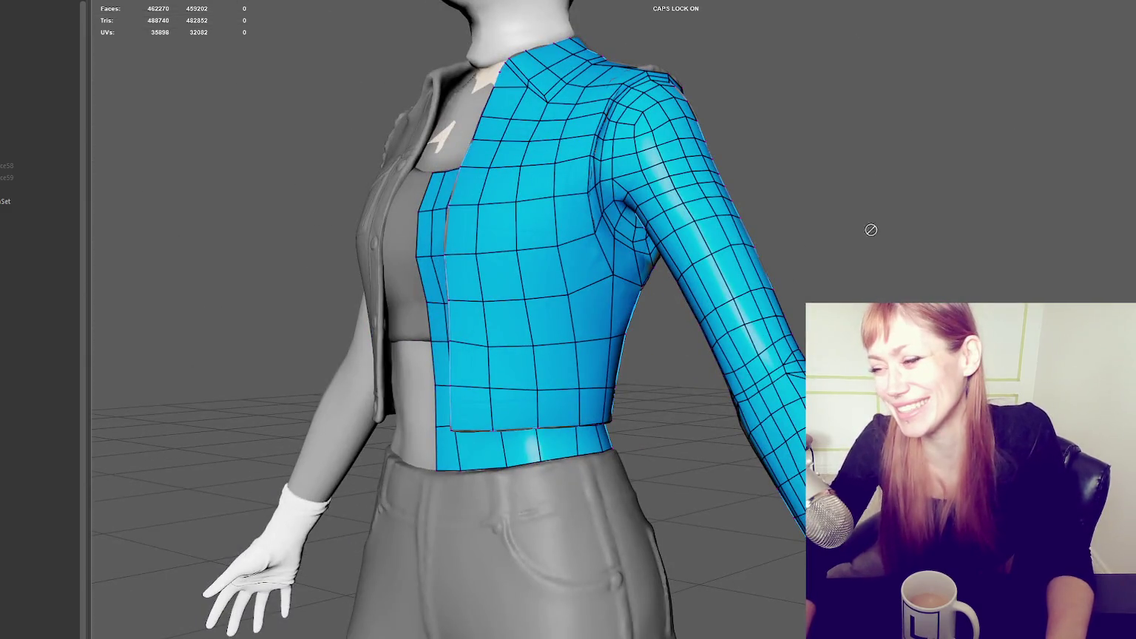
alt+drag(870, 228, 888, 266)
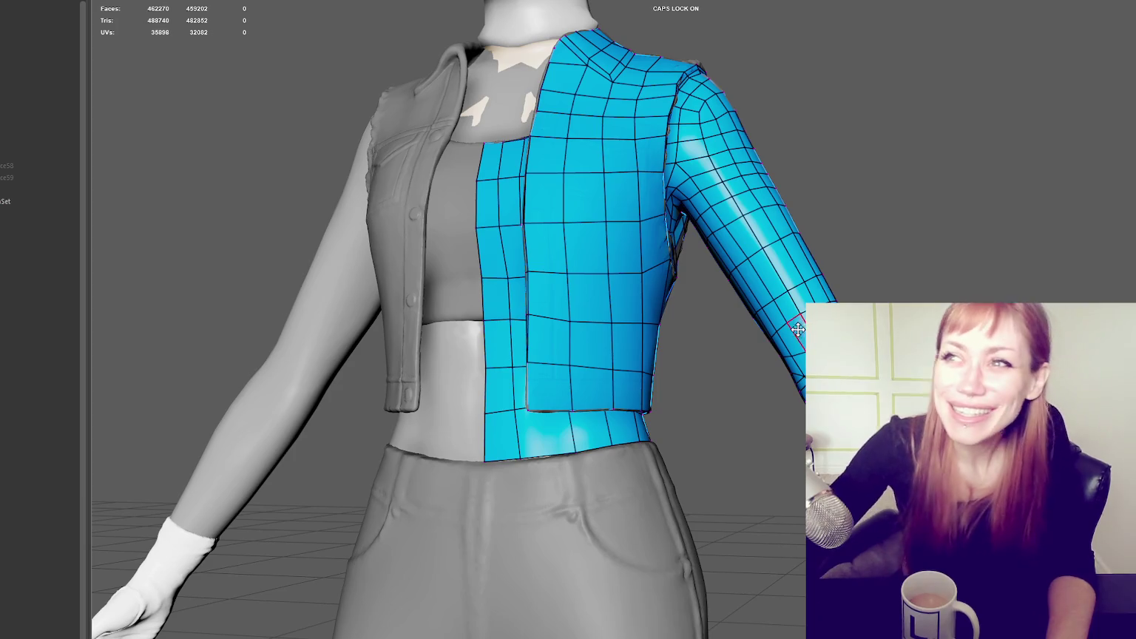
alt+middle_drag(891, 300, 784, 254)
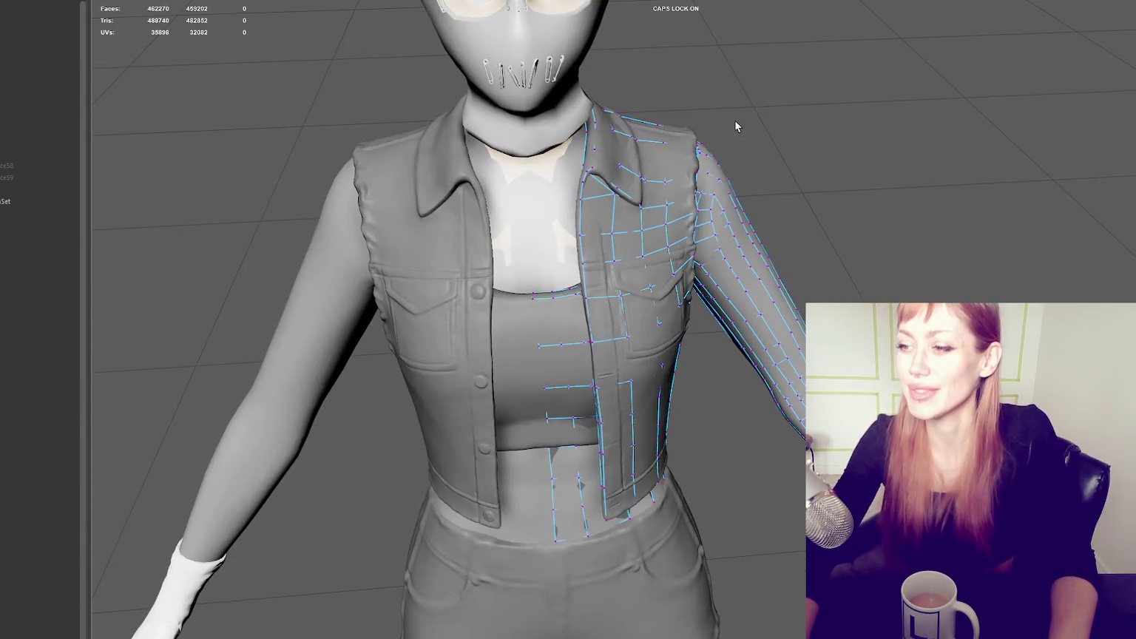
right_drag(736, 122, 776, 89)
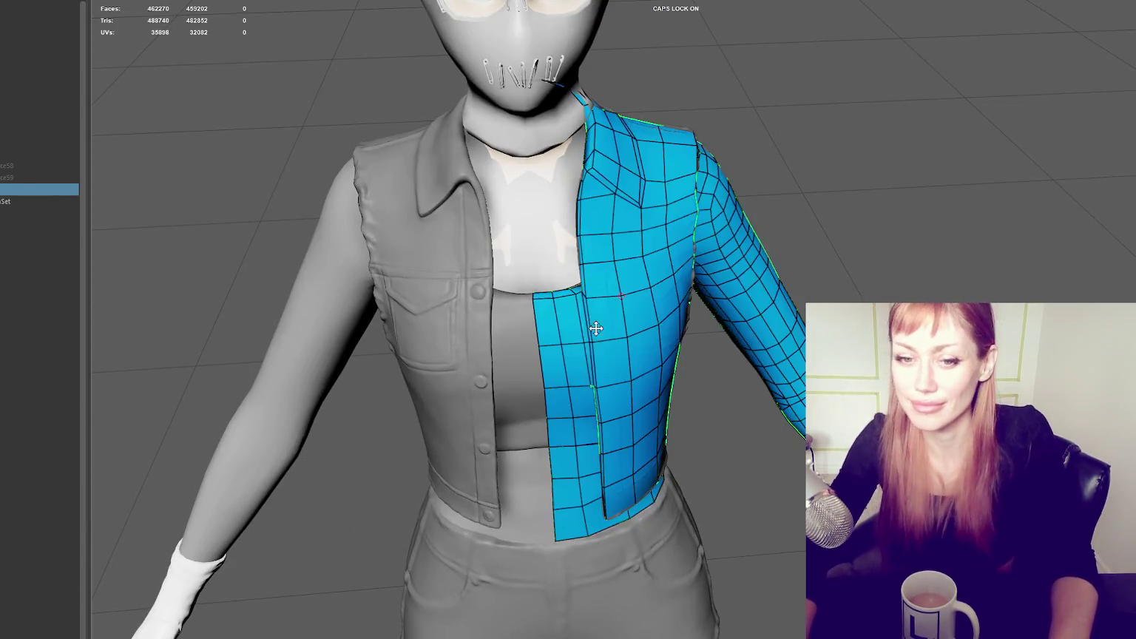
Step: Zoom into the jacket front and show the retopology mesh as wireframe over the sculpt
scroll(596, 327, up, 2)
scroll(584, 330, up, 2)
scroll(597, 255, up, 2)
scroll(643, 296, up, 2)
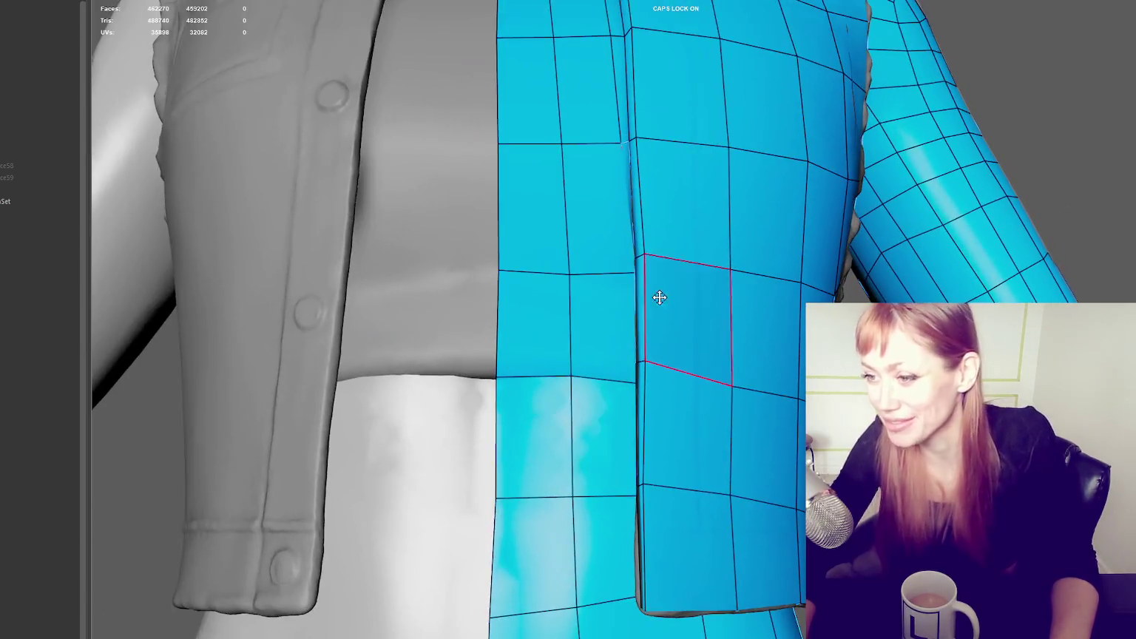
scroll(660, 297, up, 2)
mouse_move(718, 148)
alt+mouse_down()
mouse_move(698, 382)
mouse_move(888, 414)
alt+mouse_up()
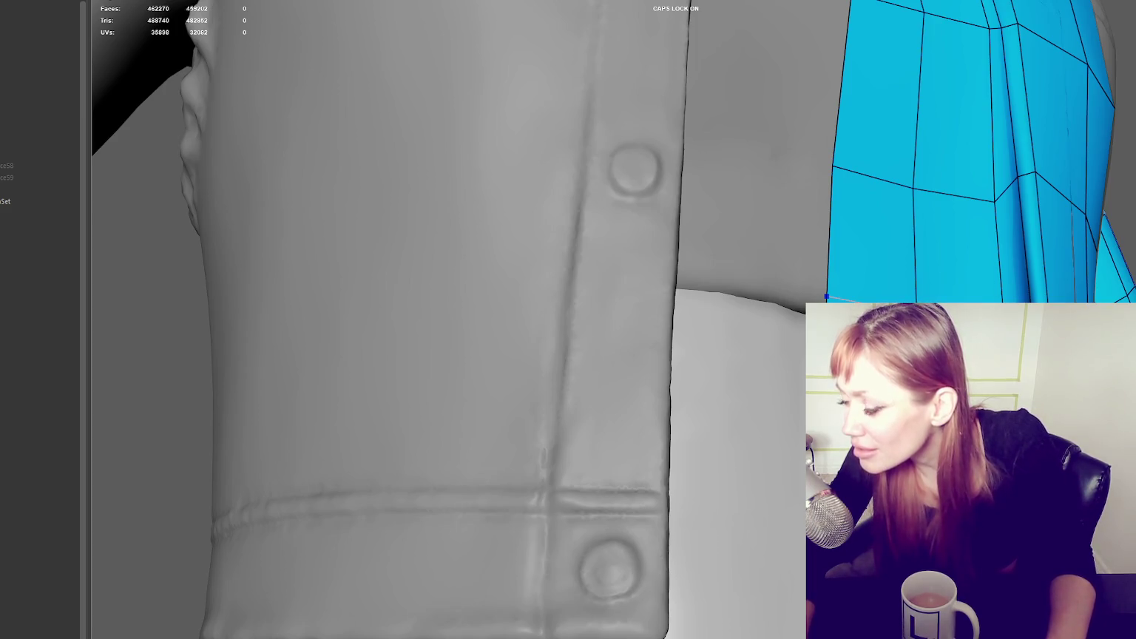
key(q)
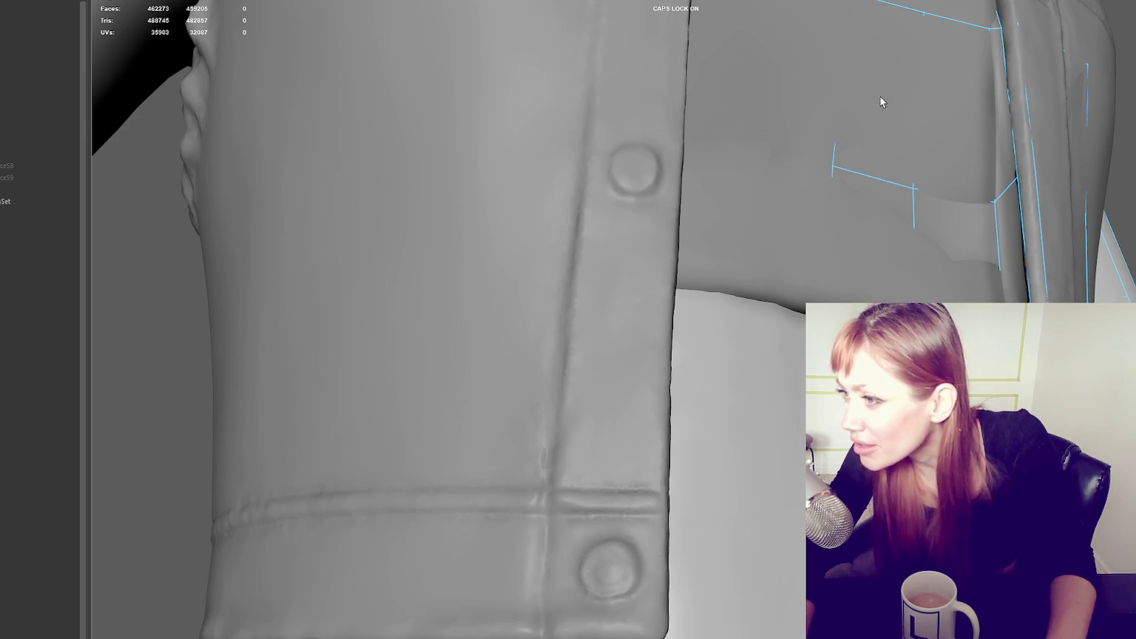
right_click(1073, 62)
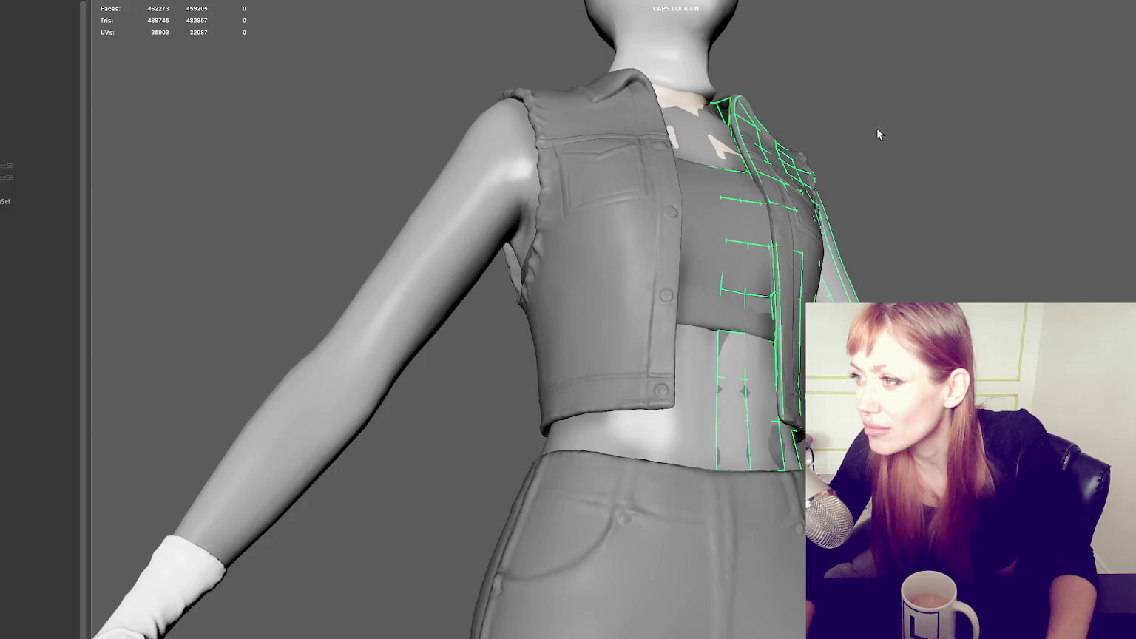
mouse_move(876, 127)
alt+mouse_down()
mouse_move(894, 165)
mouse_move(844, 185)
alt+mouse_up()
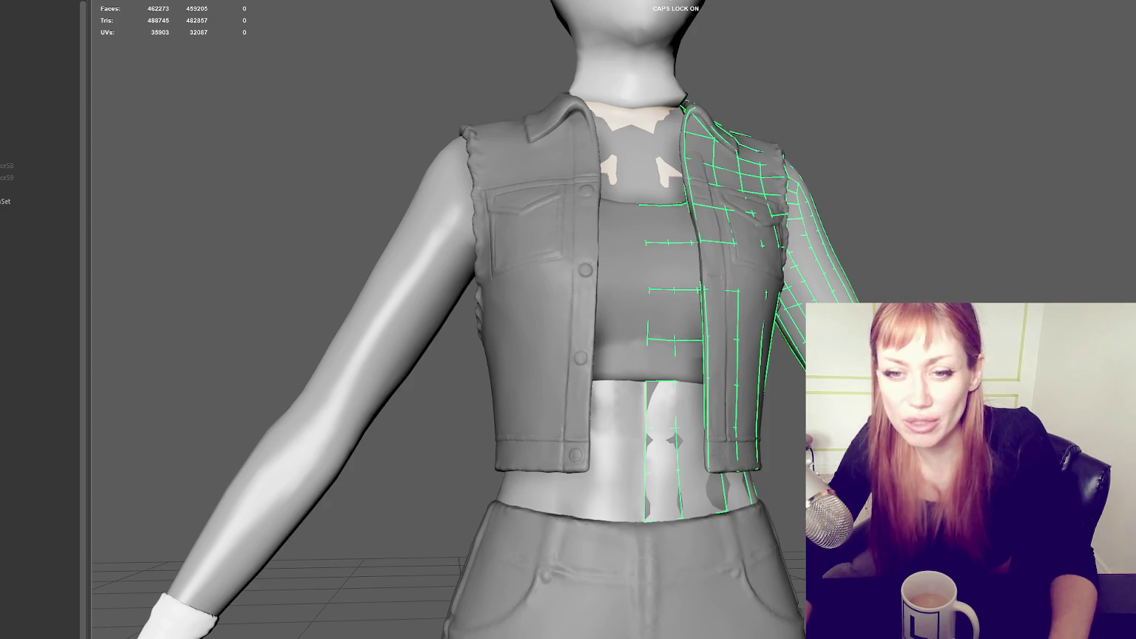
Step: Orbit around the character and isolate the chosen jacket piece with Ctrl+1
scroll(971, 241, down, 3)
mouse_move(971, 241)
alt+mouse_down()
mouse_move(908, 261)
mouse_move(976, 236)
mouse_move(959, 251)
alt+mouse_up()
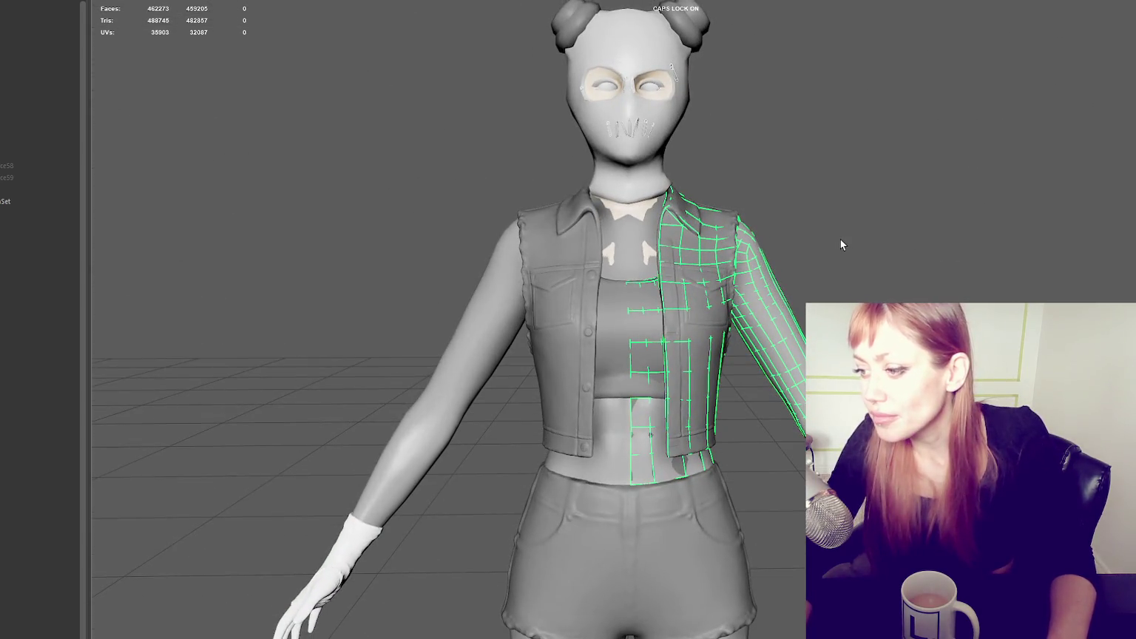
mouse_move(853, 237)
alt+mouse_down()
mouse_move(620, 263)
mouse_move(687, 319)
mouse_move(393, 314)
mouse_move(511, 332)
mouse_move(404, 326)
mouse_move(391, 309)
mouse_move(699, 309)
alt+mouse_up()
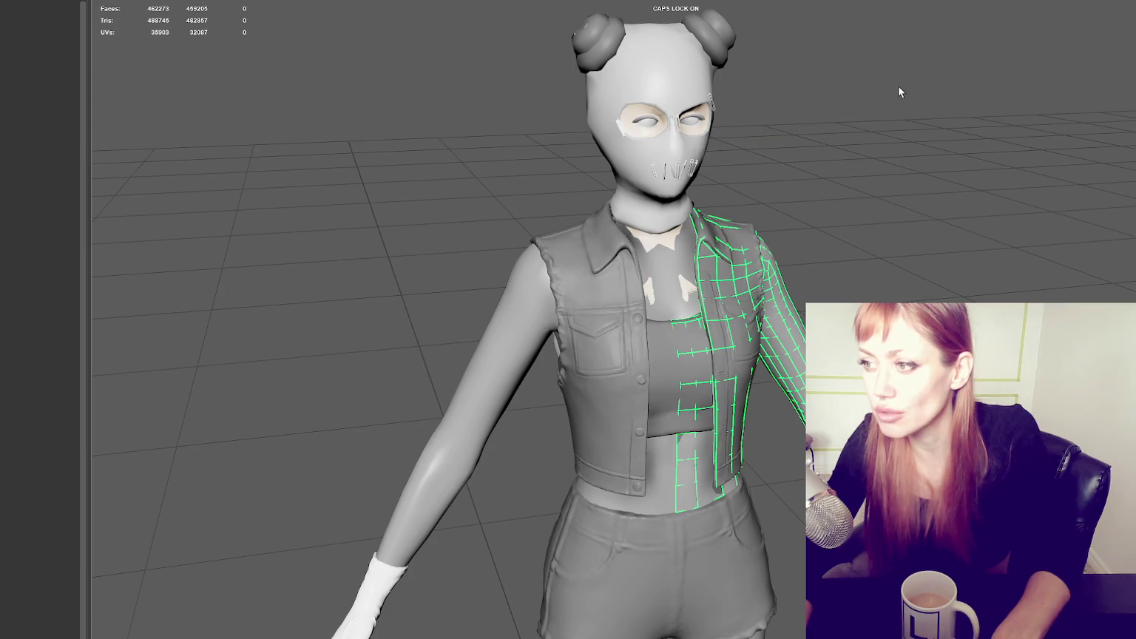
key(ctrl+1)
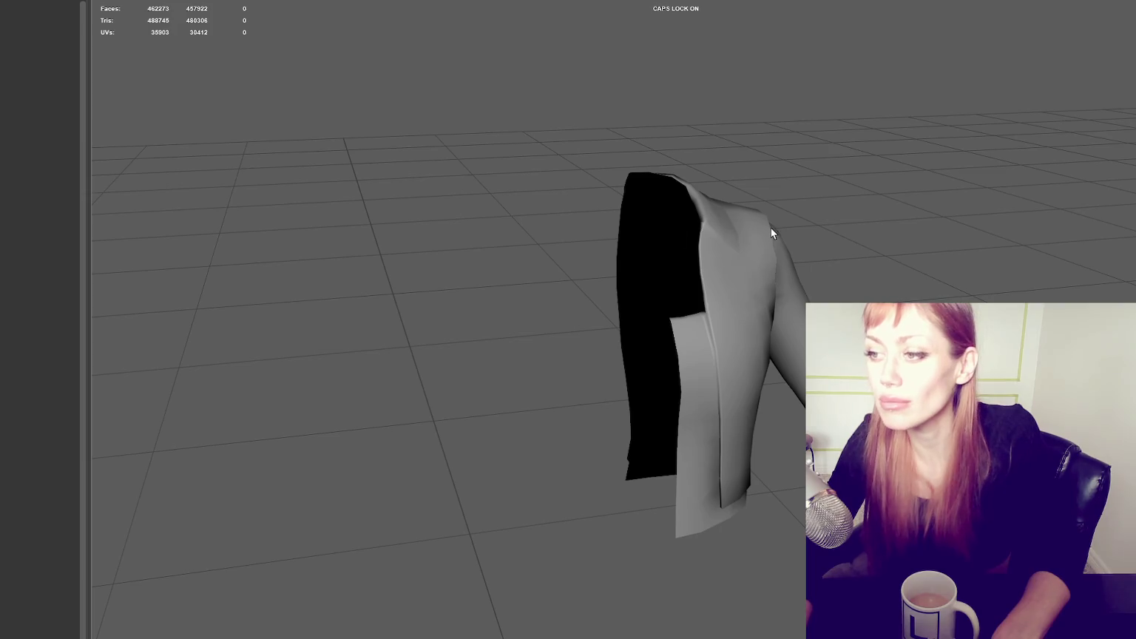
Step: Select the isolated vest piece and tilt the view around it
drag(596, 220, 717, 172)
alt+drag(709, 219, 688, 199)
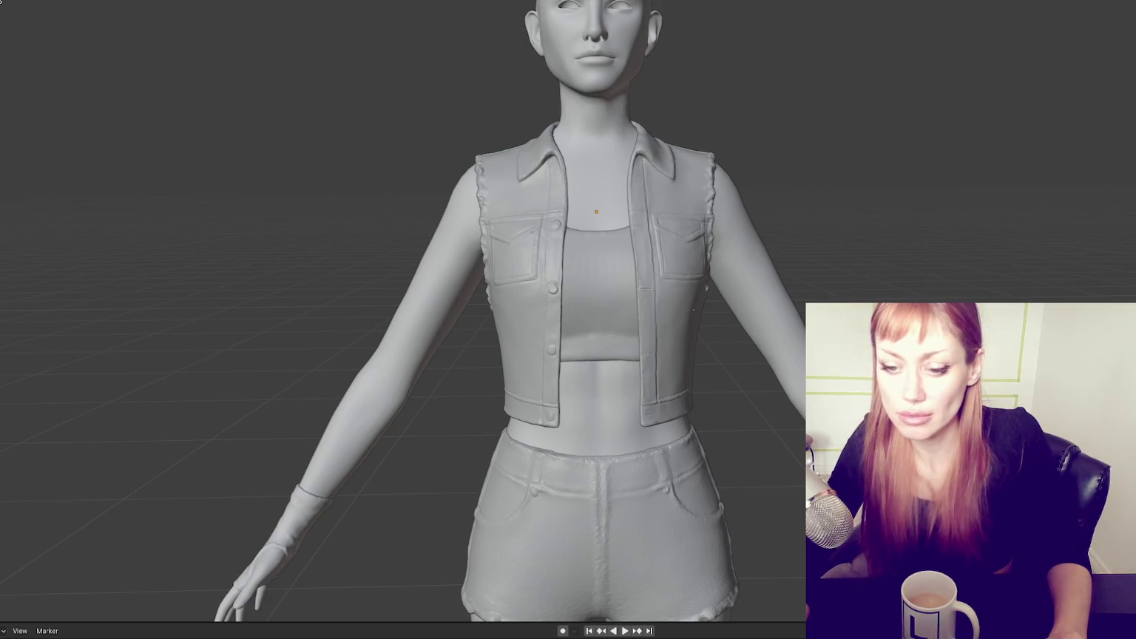
Step: Launch Maya from the Start menu and open the most recent scene file
key(super)
click(227, 378)
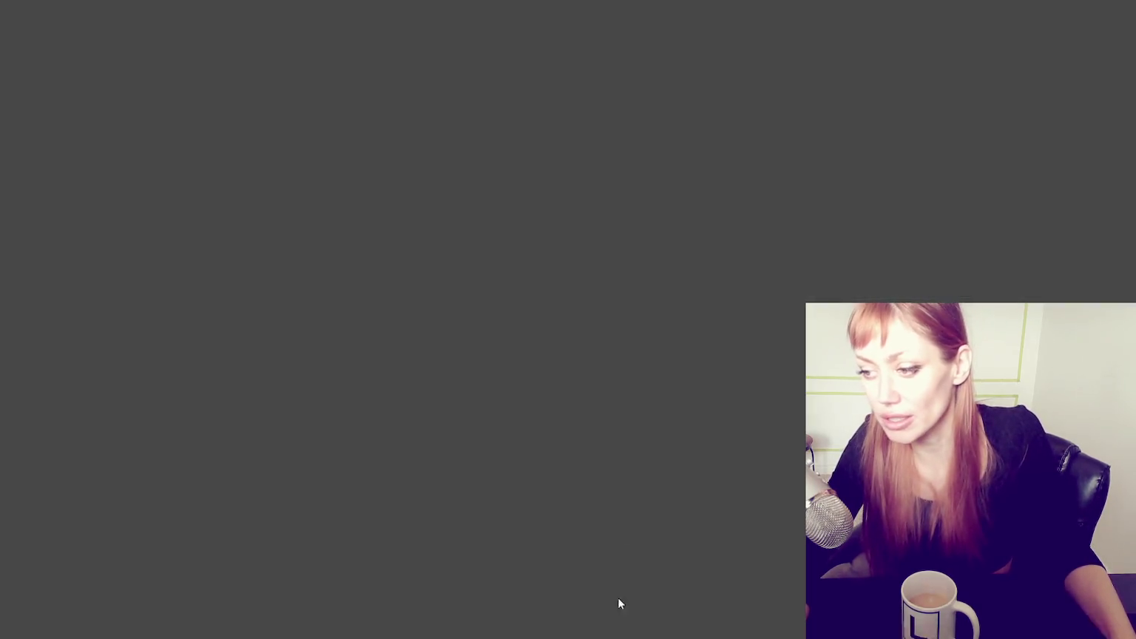
click(212, 50)
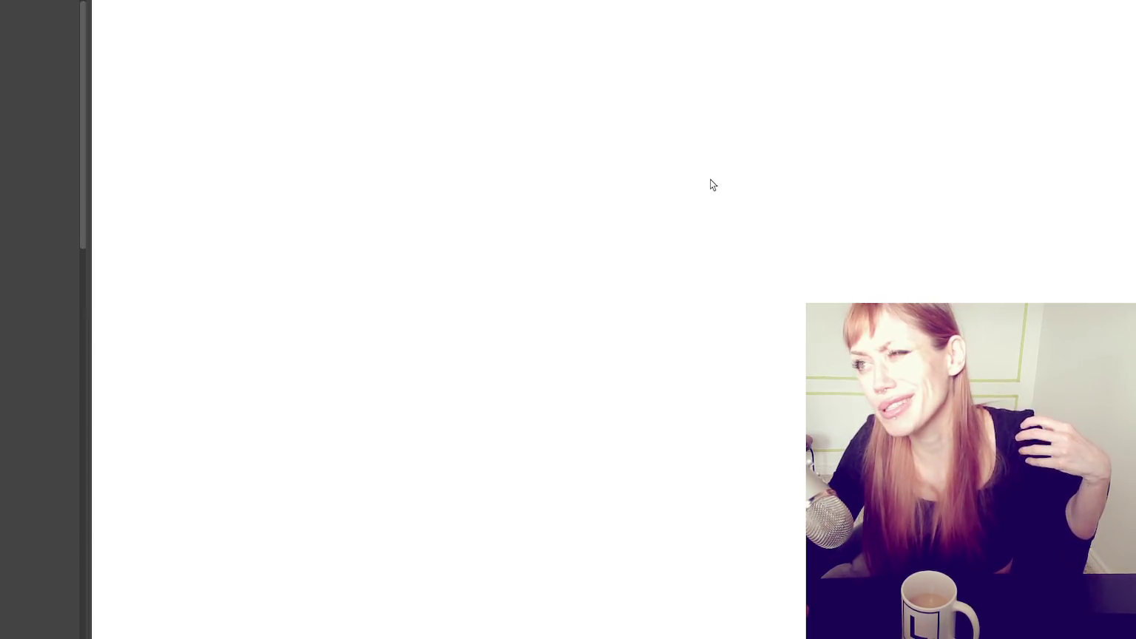
Step: Close in on the boots from the side and select a boot to display its wireframe
scroll(651, 369, down, 5)
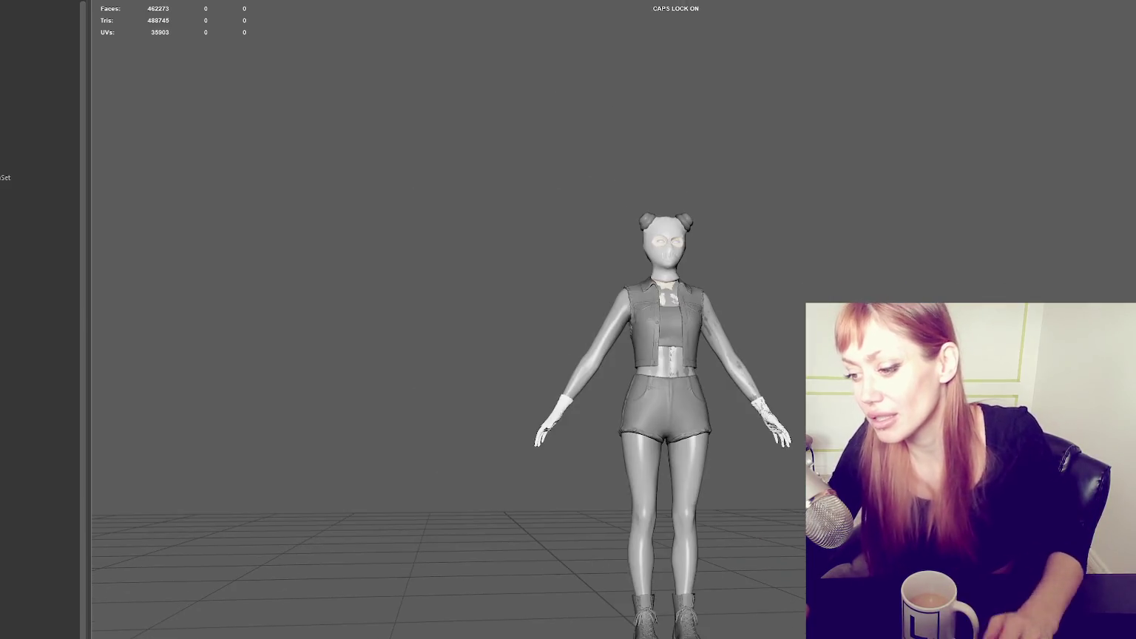
alt+drag(666, 488, 761, 494)
scroll(709, 295, up, 5)
scroll(670, 479, up, 3)
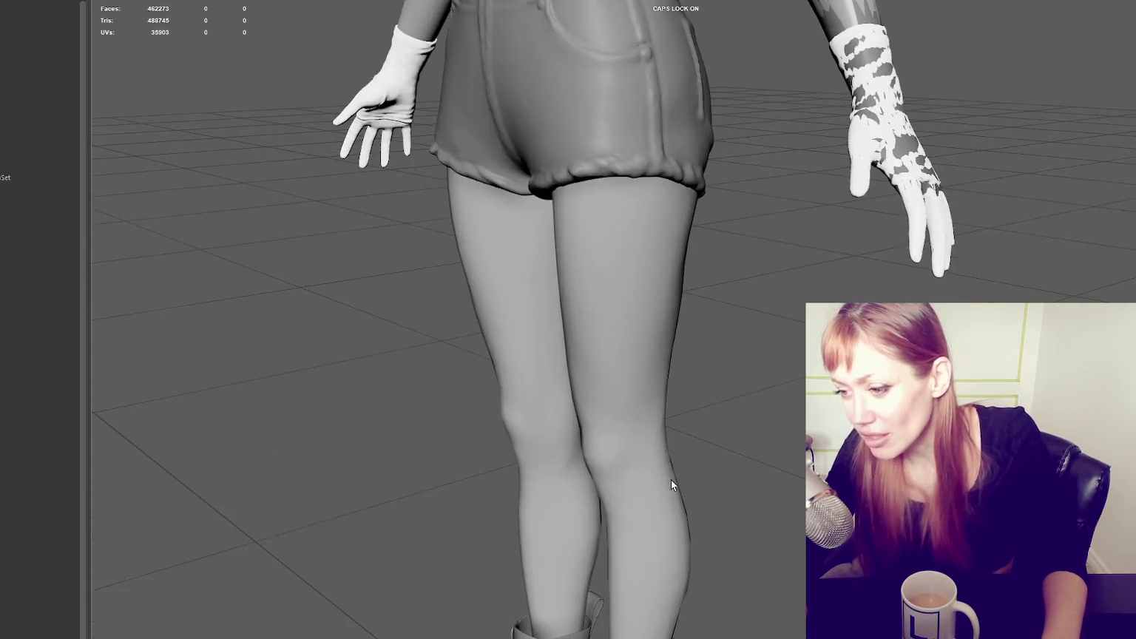
alt+middle_drag(670, 479, 717, 117)
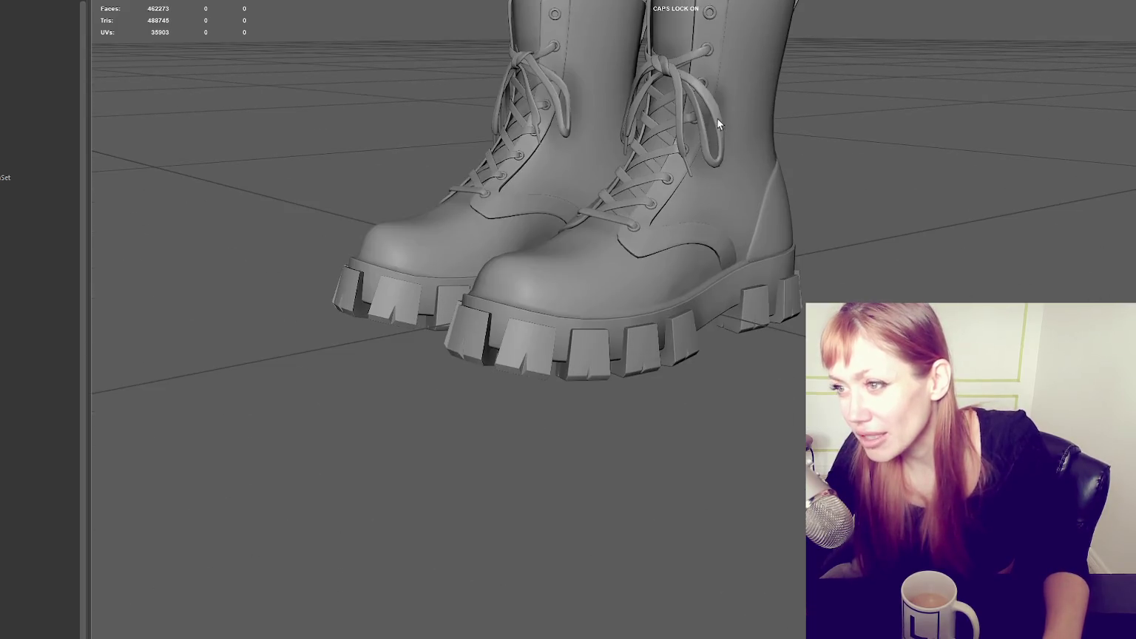
mouse_move(718, 125)
alt+mouse_down()
mouse_move(916, 142)
mouse_move(927, 117)
alt+mouse_up()
click(488, 375)
Step: Zoom in and out to inspect the laced boot's wireframe topology
scroll(488, 375, down, 3)
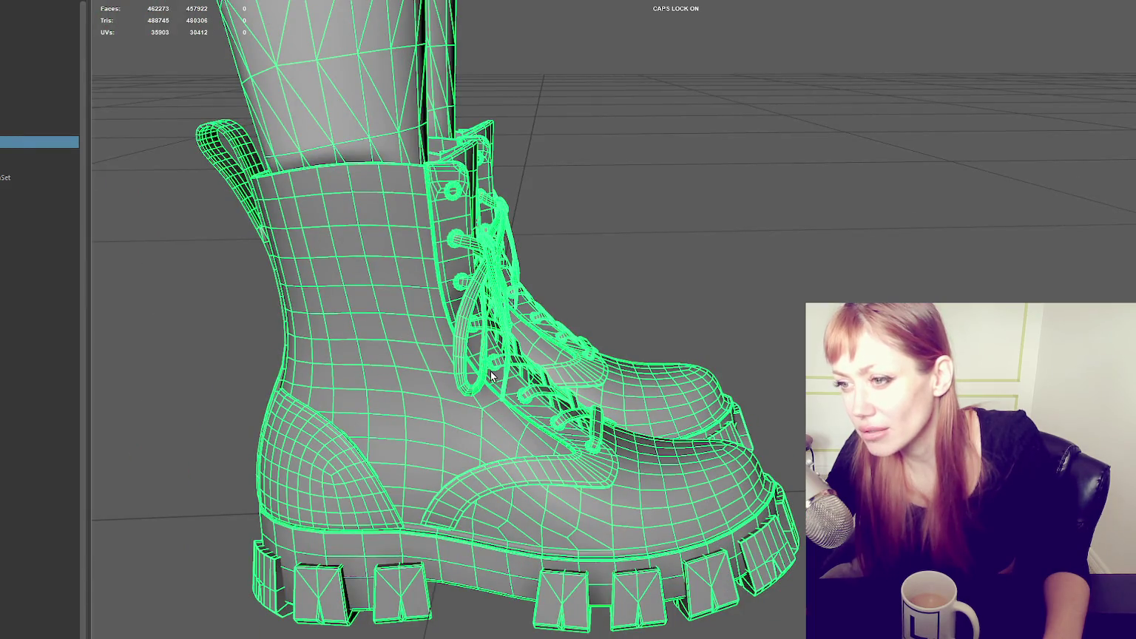
scroll(490, 375, down, 5)
scroll(540, 334, up, 3)
scroll(555, 328, up, 1)
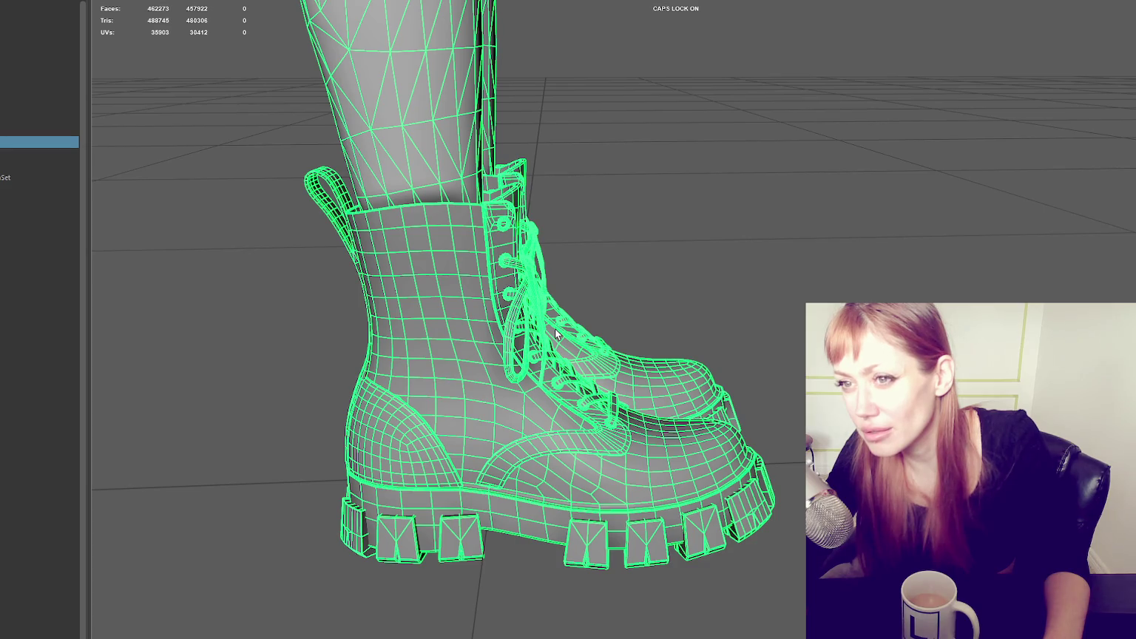
scroll(555, 334, down, 1)
scroll(665, 281, down, 3)
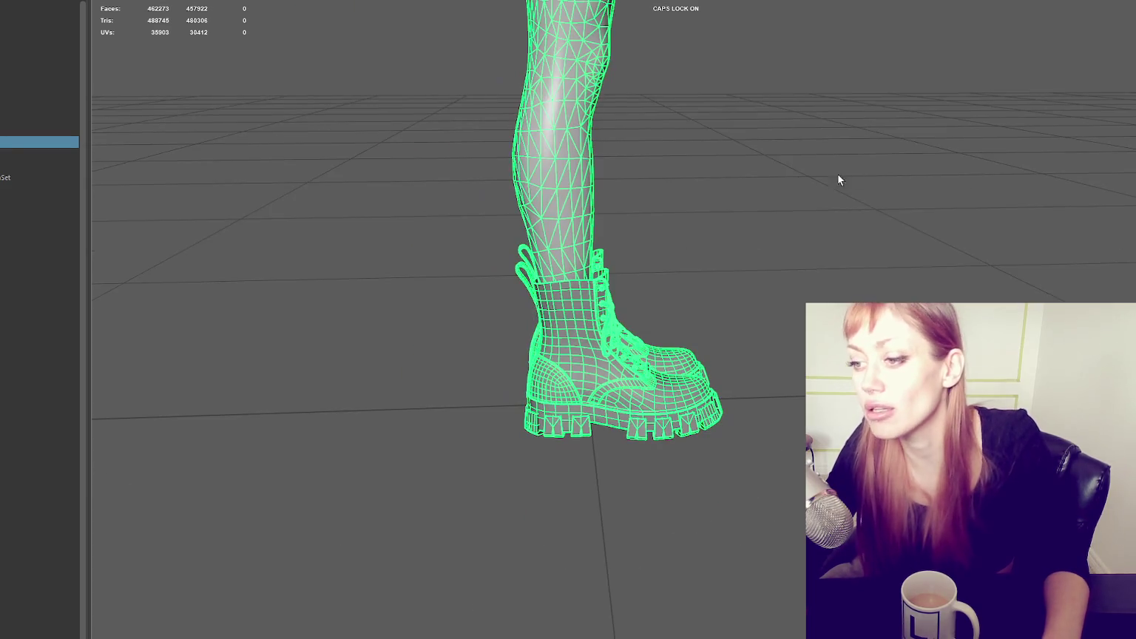
Step: Level the view side-on to the boot, then pull back to the whole character
alt+drag(696, 347, 691, 414)
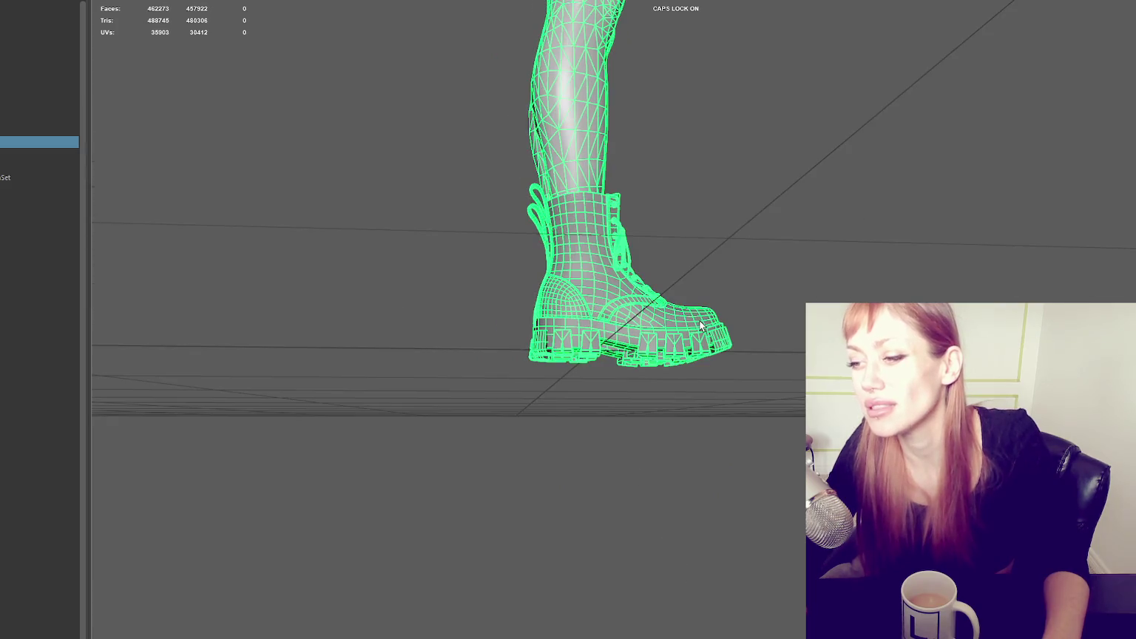
scroll(689, 474, up, 2)
scroll(689, 474, down, 3)
alt+middle_drag(690, 474, 665, 517)
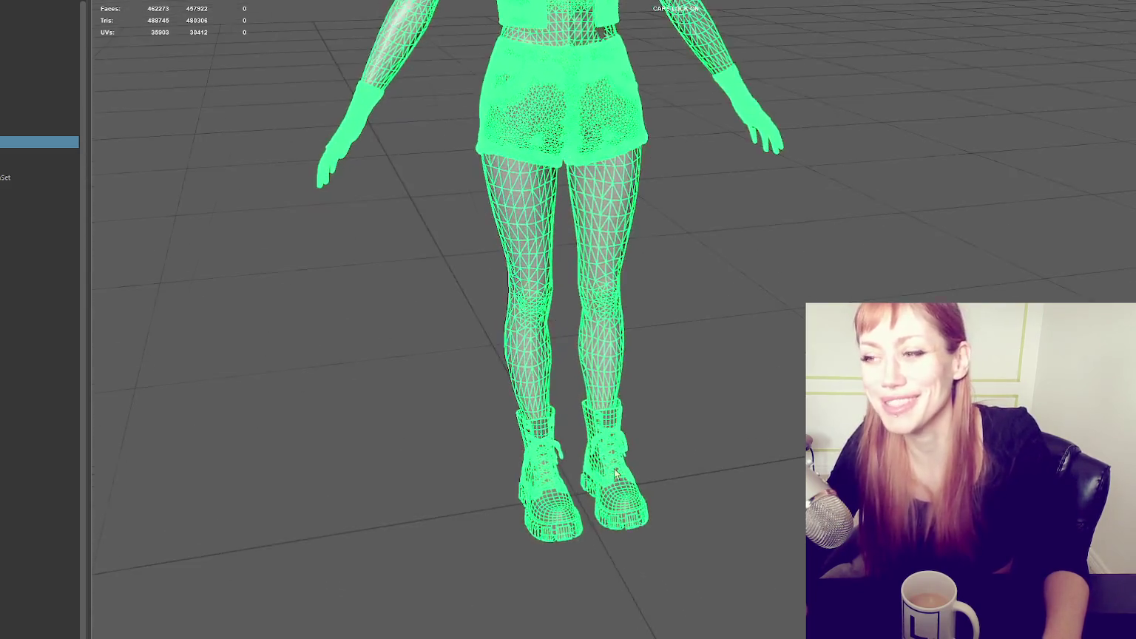
scroll(650, 481, up, 2)
scroll(644, 480, up, 1)
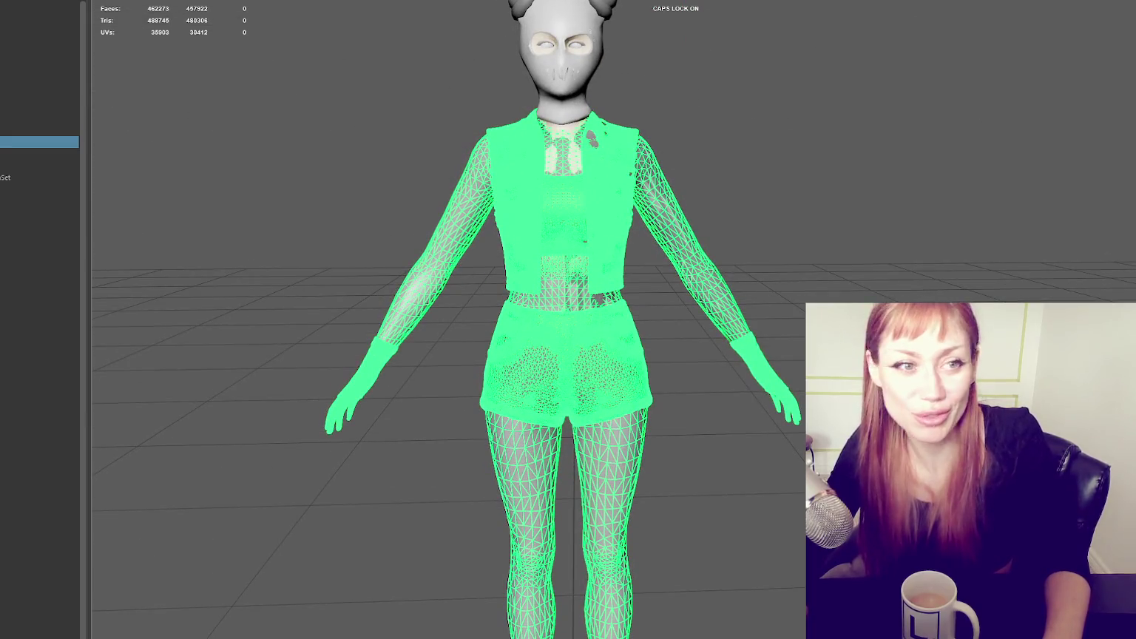
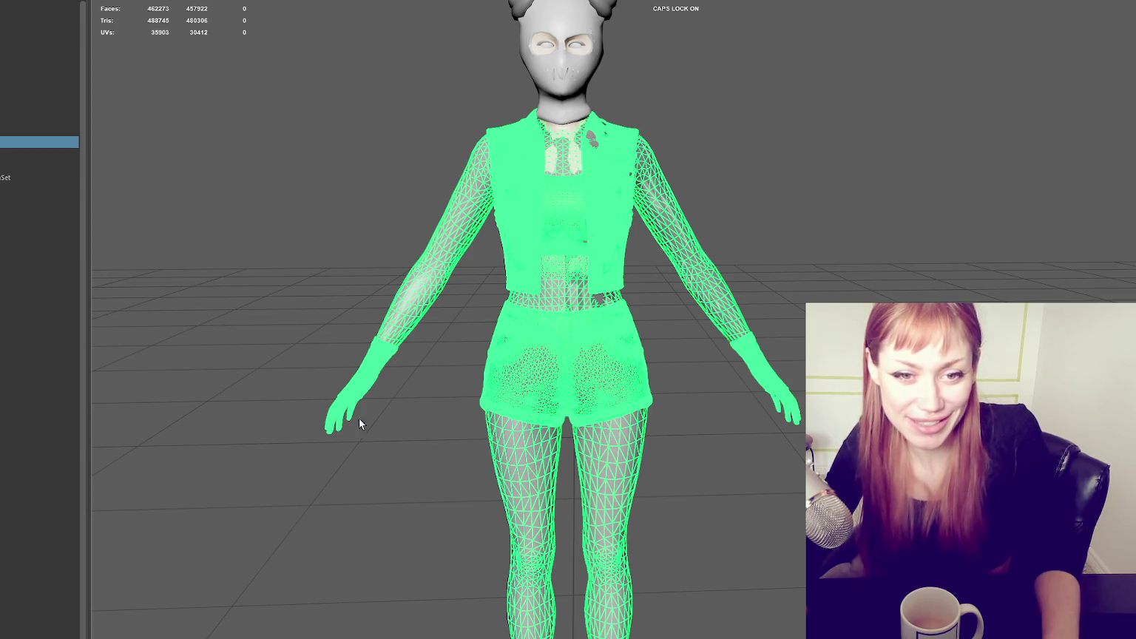
Step: Frame the clothing mesh, briefly hiding and unhiding the garment to check it
click(290, 505)
mouse_move(330, 515)
alt+mouse_down()
mouse_move(360, 512)
mouse_move(318, 520)
alt+mouse_up()
click(621, 257)
key(f)
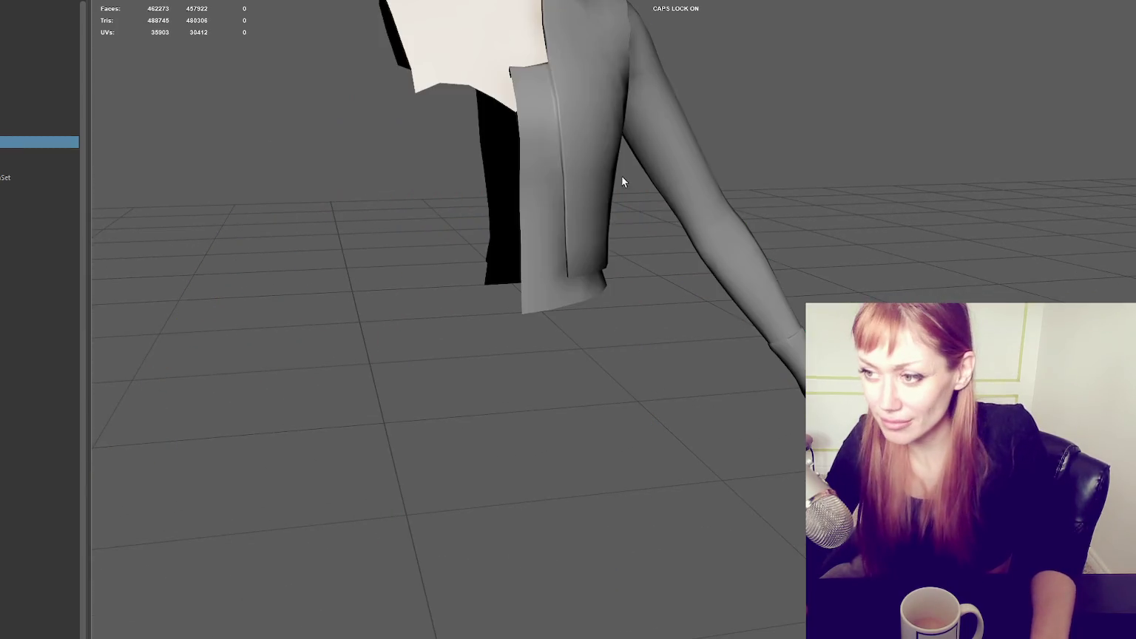
click(605, 189)
key(ctrl+h)
key(shift+h)
click(760, 106)
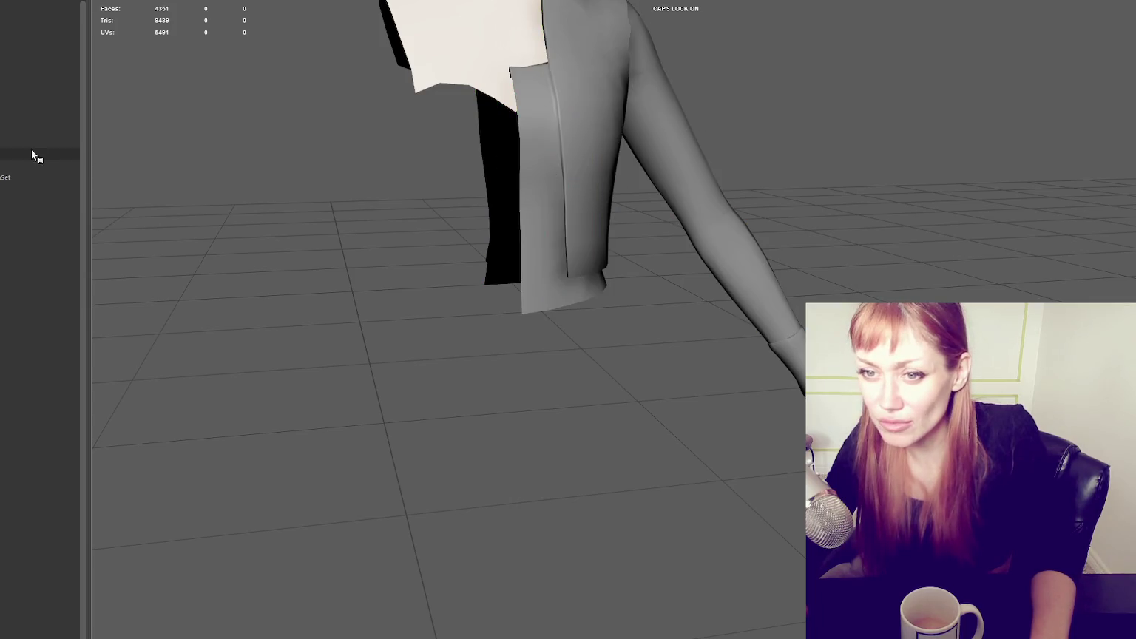
Step: Select the whole outfit sculpt, frame it with F, and apply Modify > Make Live
click(9, 140)
key(f)
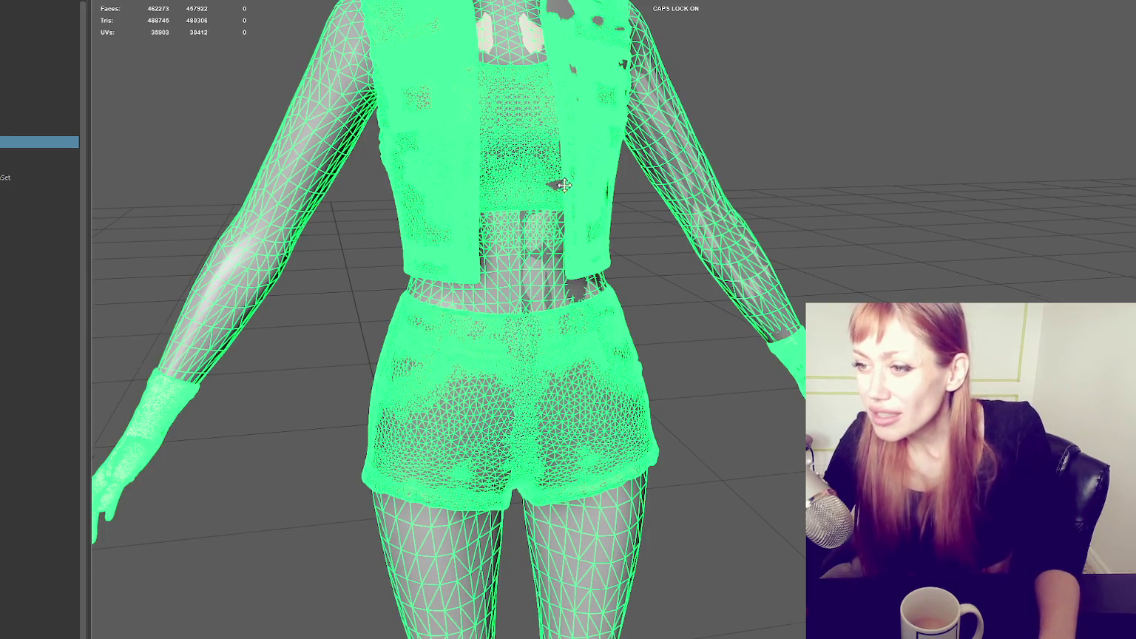
scroll(510, 181, up, 3)
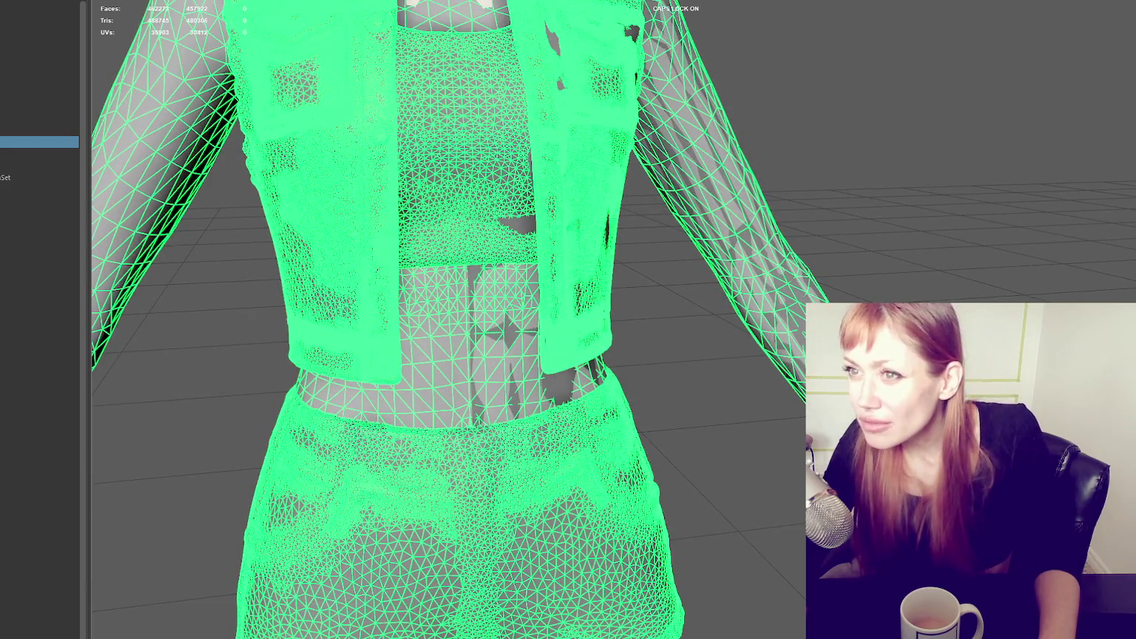
click(392, 0)
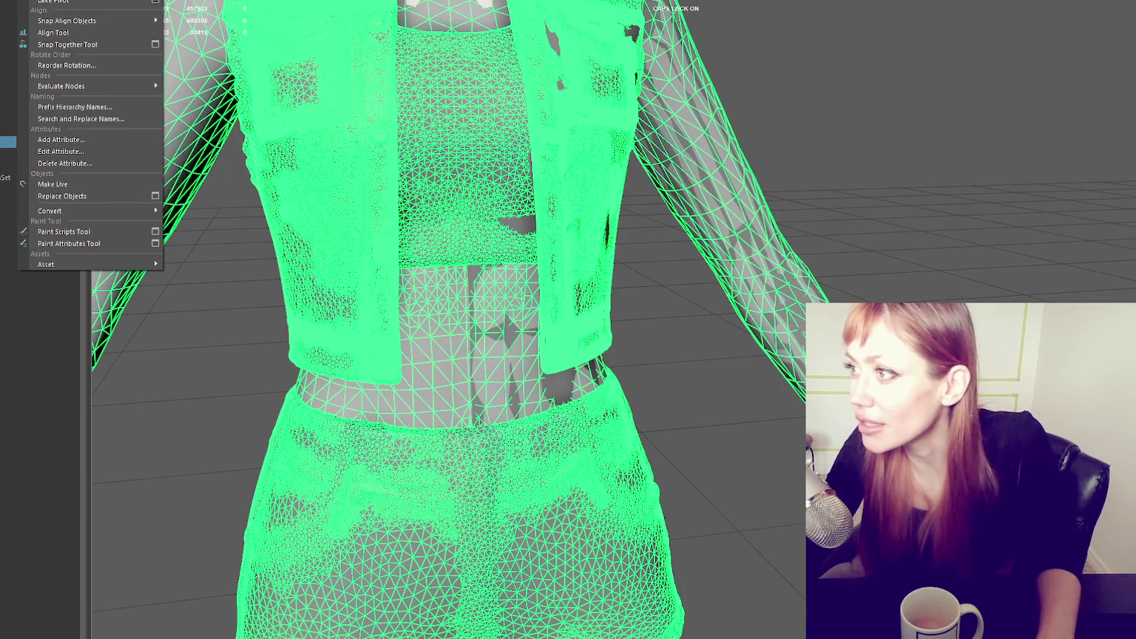
click(52, 185)
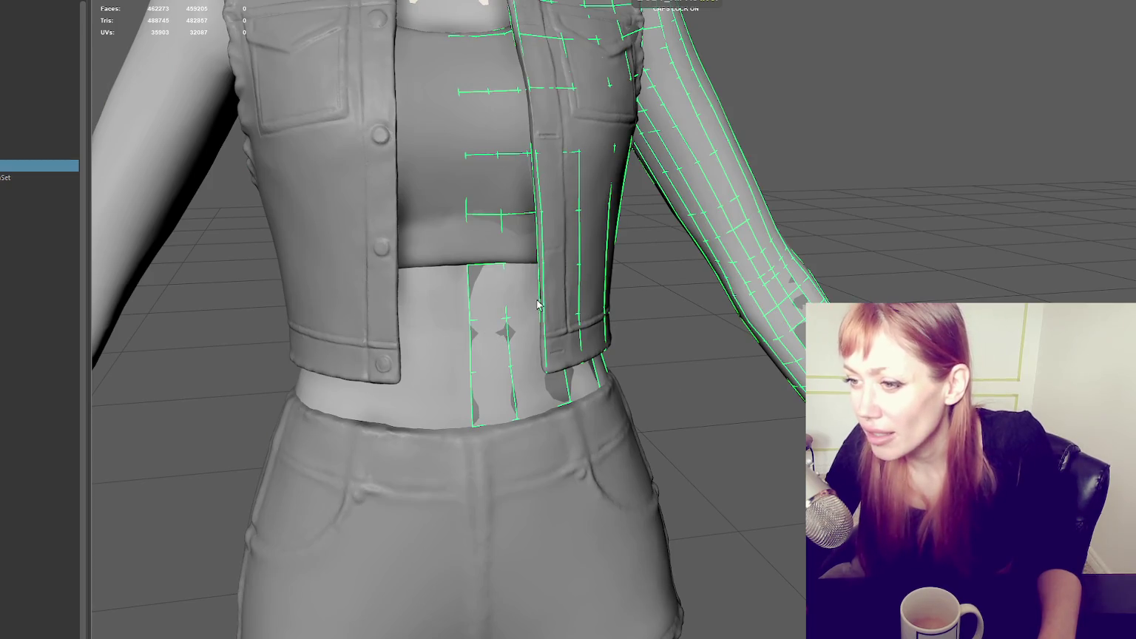
Step: Close in on the jacket's front edge in wireframe view and slide a vertex along its edge
scroll(615, 196, up, 5)
scroll(446, 157, up, 3)
scroll(468, 173, up, 2)
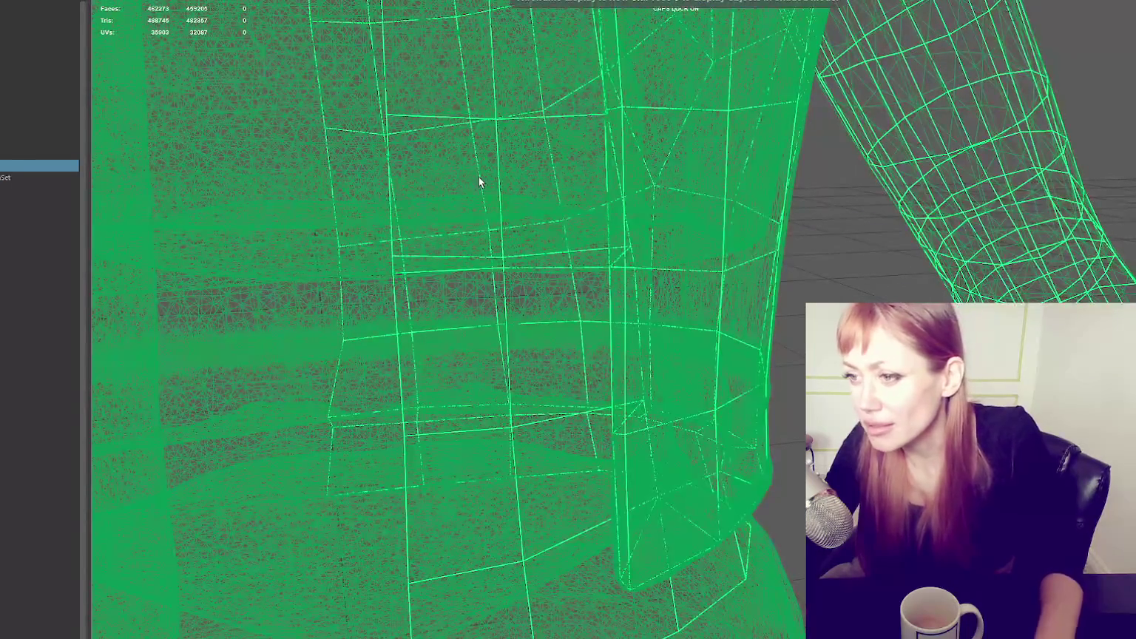
key(6)
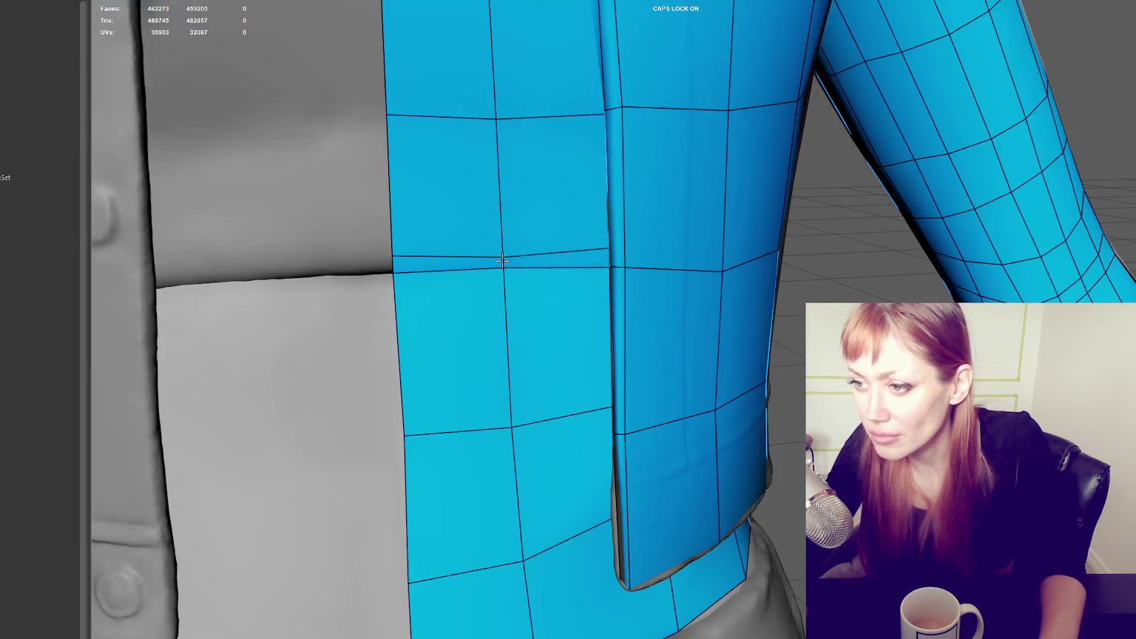
alt+drag(502, 260, 553, 240)
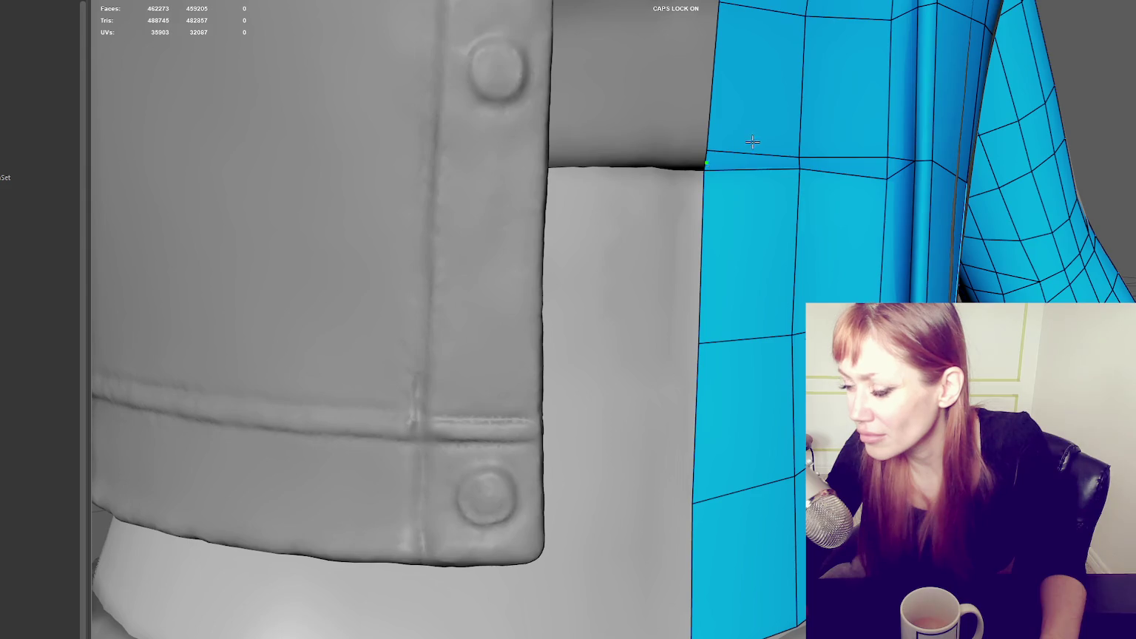
alt+middle_drag(752, 141, 591, 244)
alt+drag(573, 242, 713, 303)
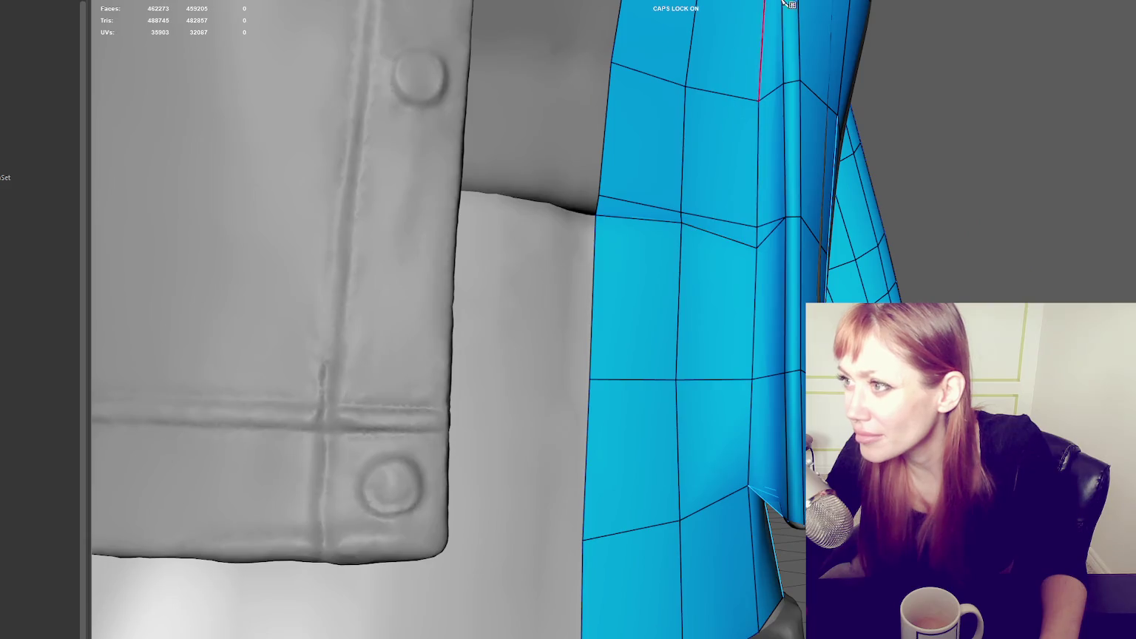
key(4)
key(4)
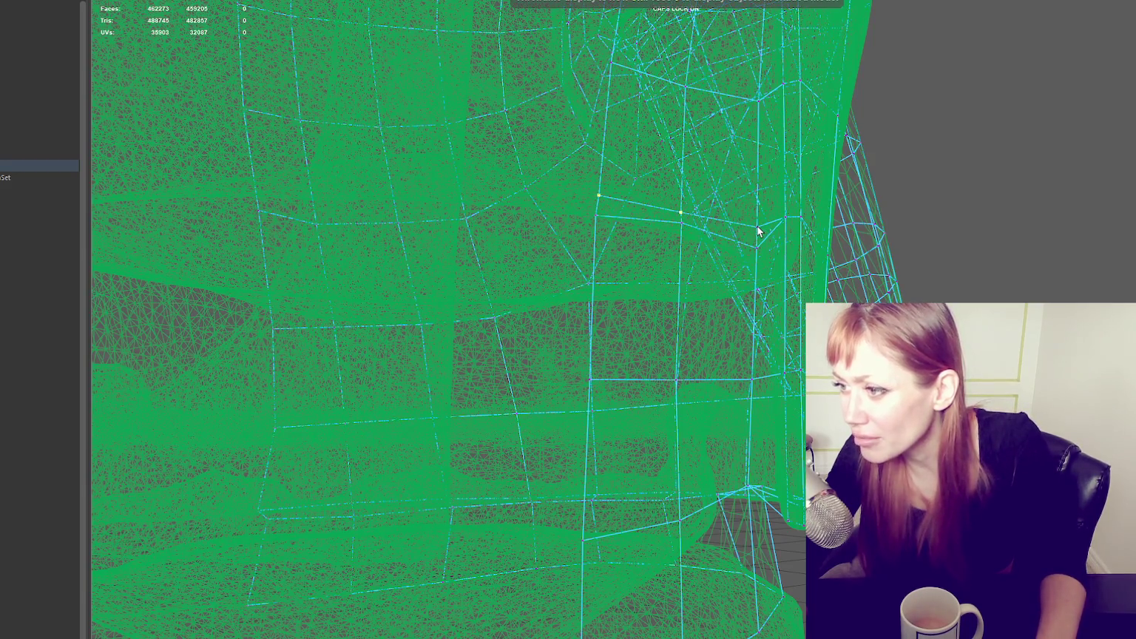
drag(680, 212, 692, 210)
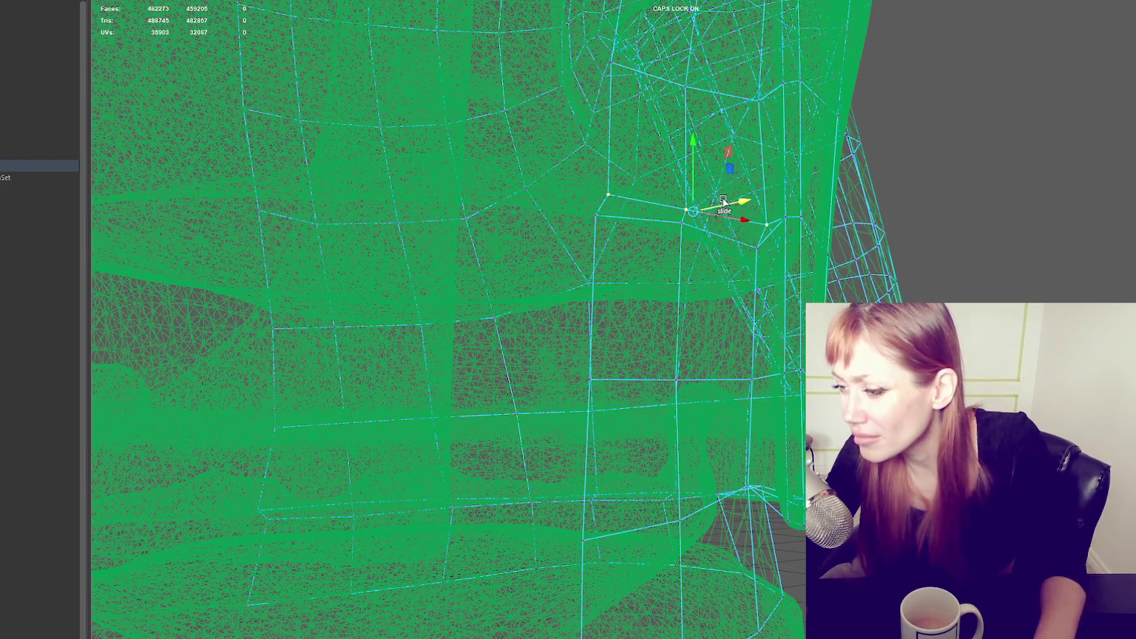
Step: Back in shaded Quad Draw, nudge the jacket-edge and border vertices onto the sculpt
key(5)
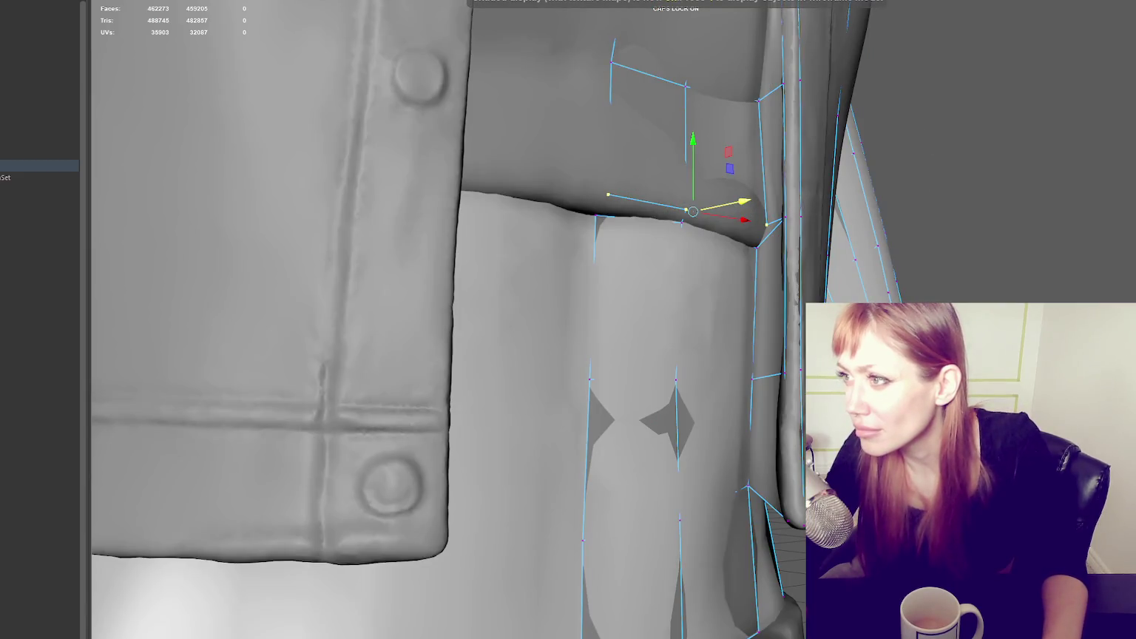
key(ctrl+q)
drag(763, 223, 755, 228)
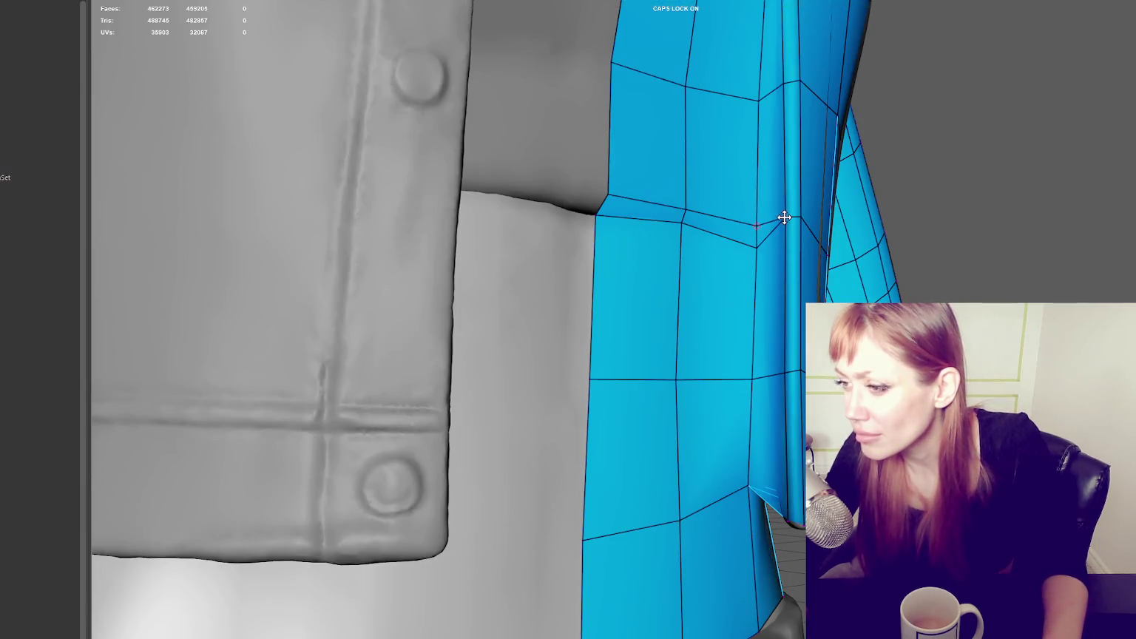
alt+middle_drag(755, 236, 629, 231)
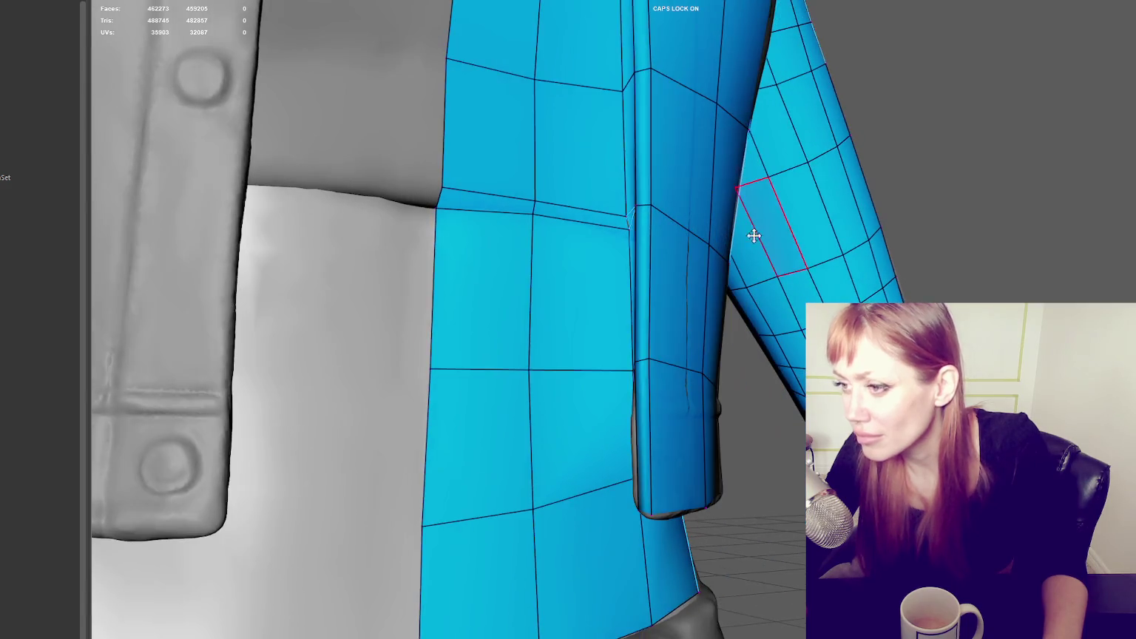
drag(441, 188, 440, 190)
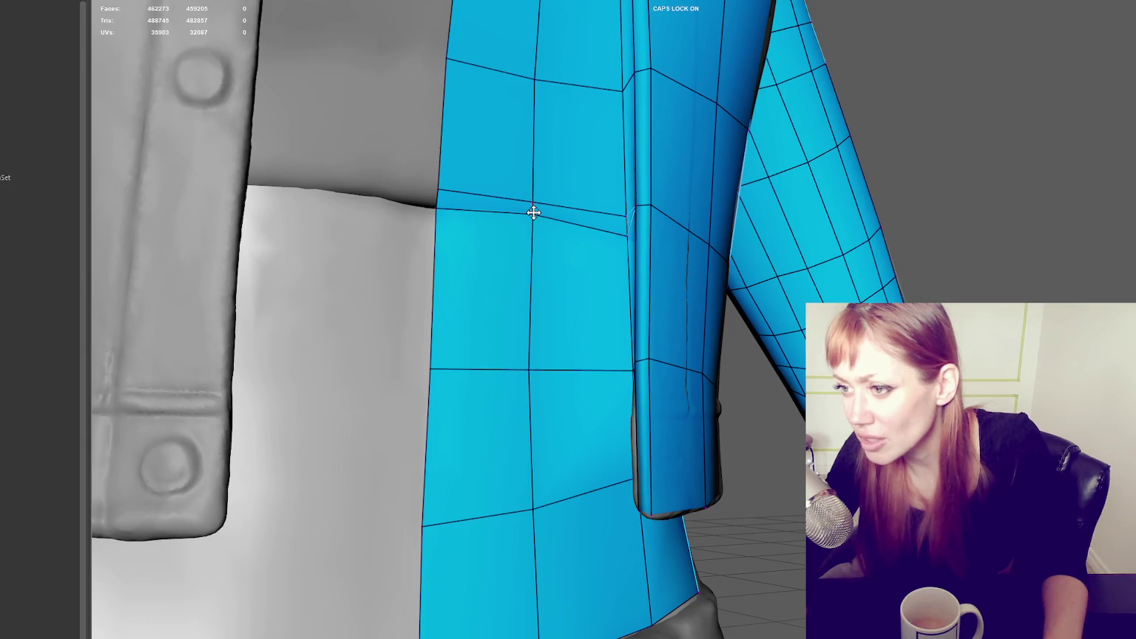
alt+middle_drag(533, 213, 555, 318)
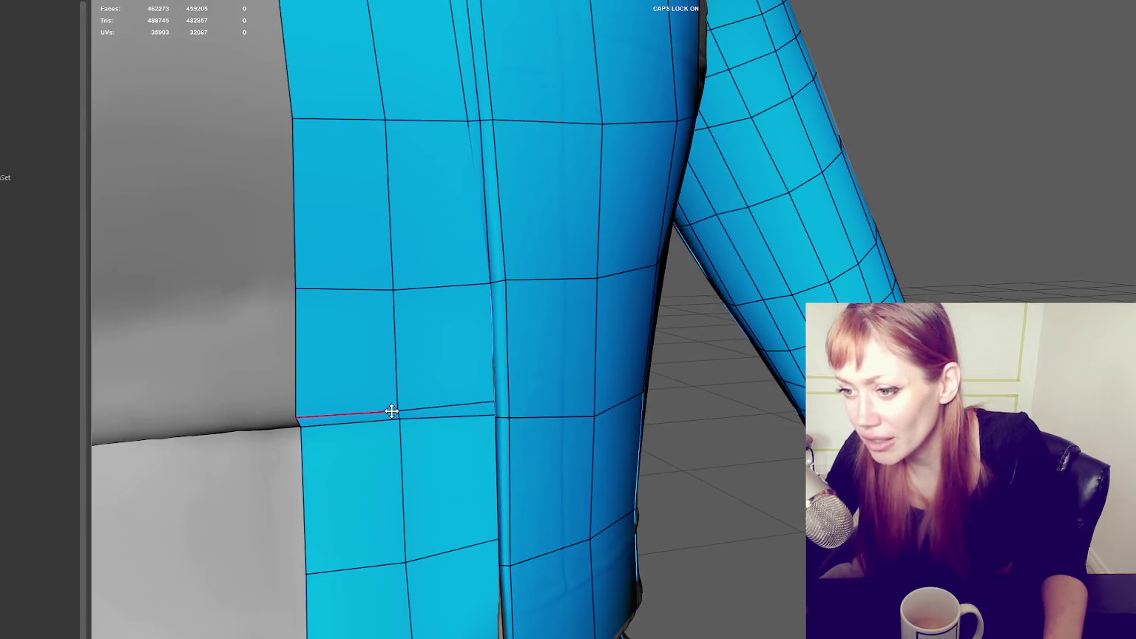
scroll(399, 409, down, 3)
alt+drag(539, 304, 503, 296)
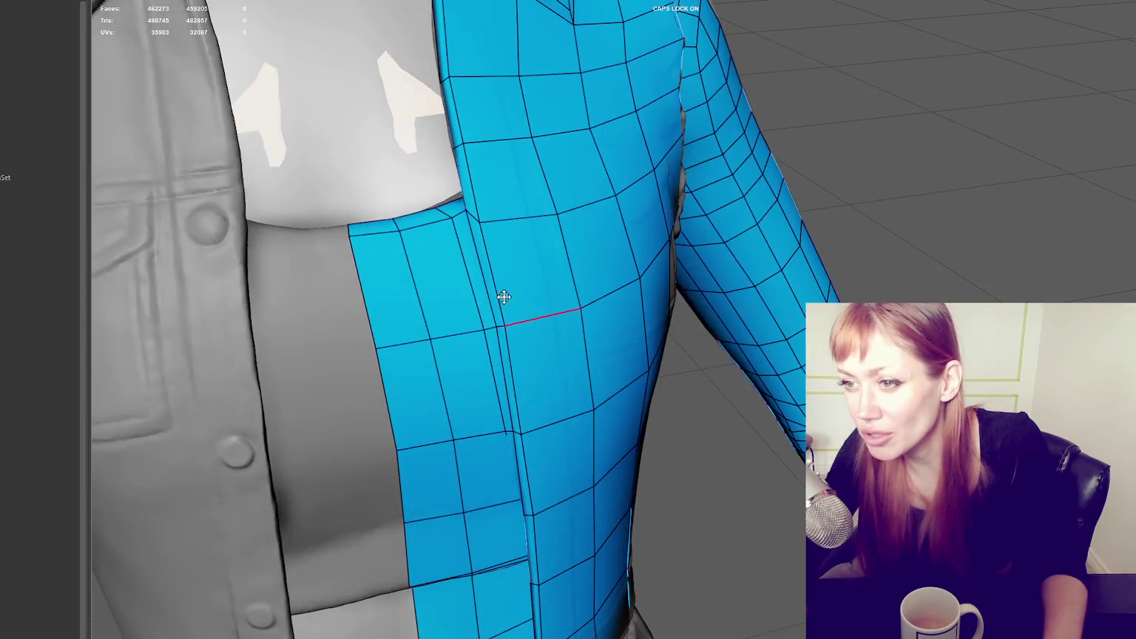
alt+drag(470, 202, 891, 299)
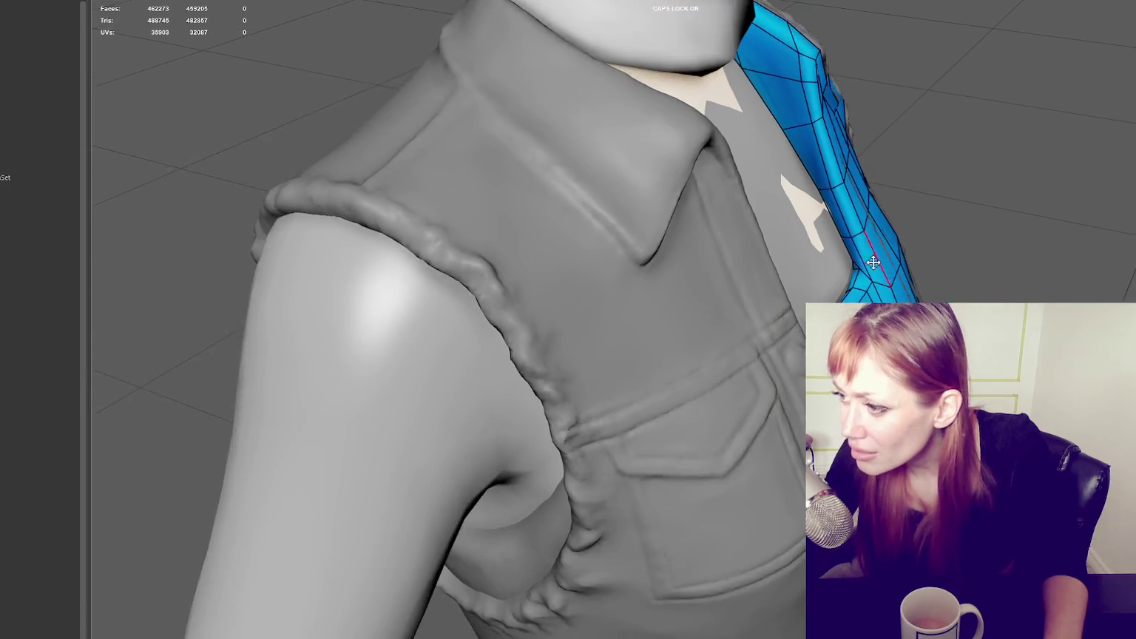
Step: Pull the bottom-row vertices down onto the jacket hem and waistband
mouse_move(912, 282)
alt+mouse_down()
mouse_move(814, 233)
mouse_move(568, 363)
alt+mouse_up()
scroll(762, 233, up, 3)
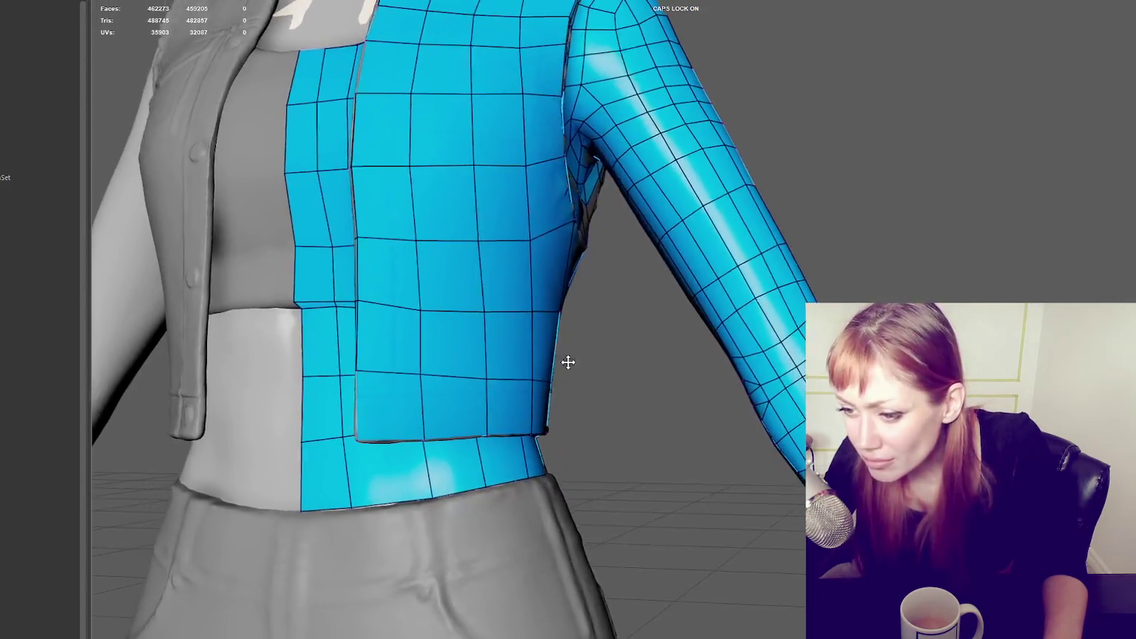
scroll(692, 385, down, 2)
scroll(578, 492, up, 6)
drag(500, 545, 500, 546)
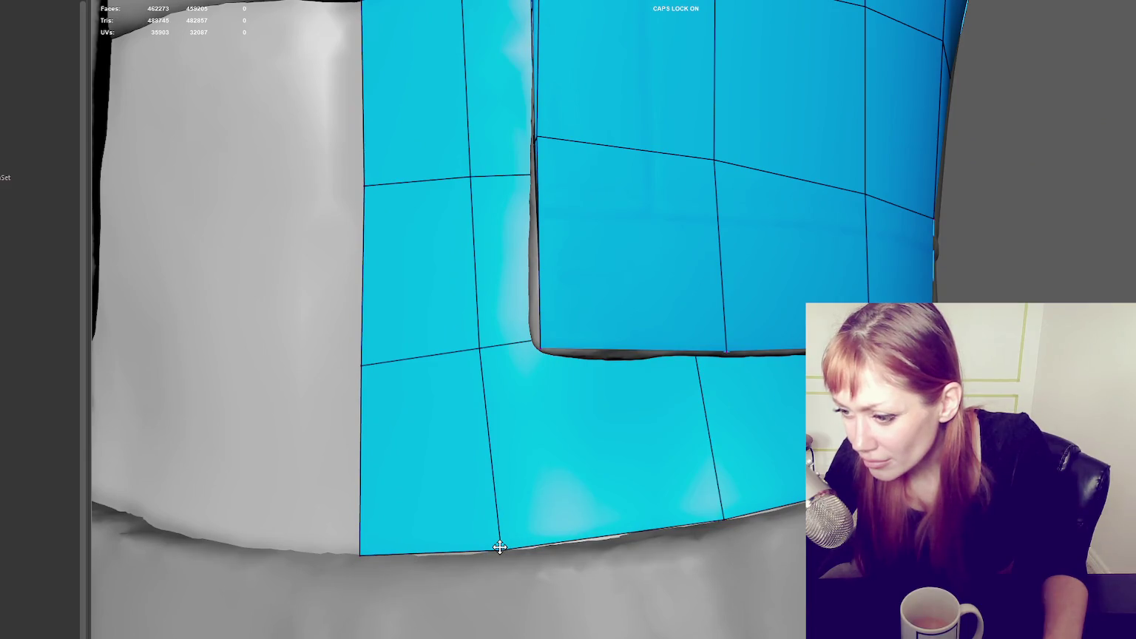
drag(725, 516, 724, 519)
scroll(725, 517, down, 5)
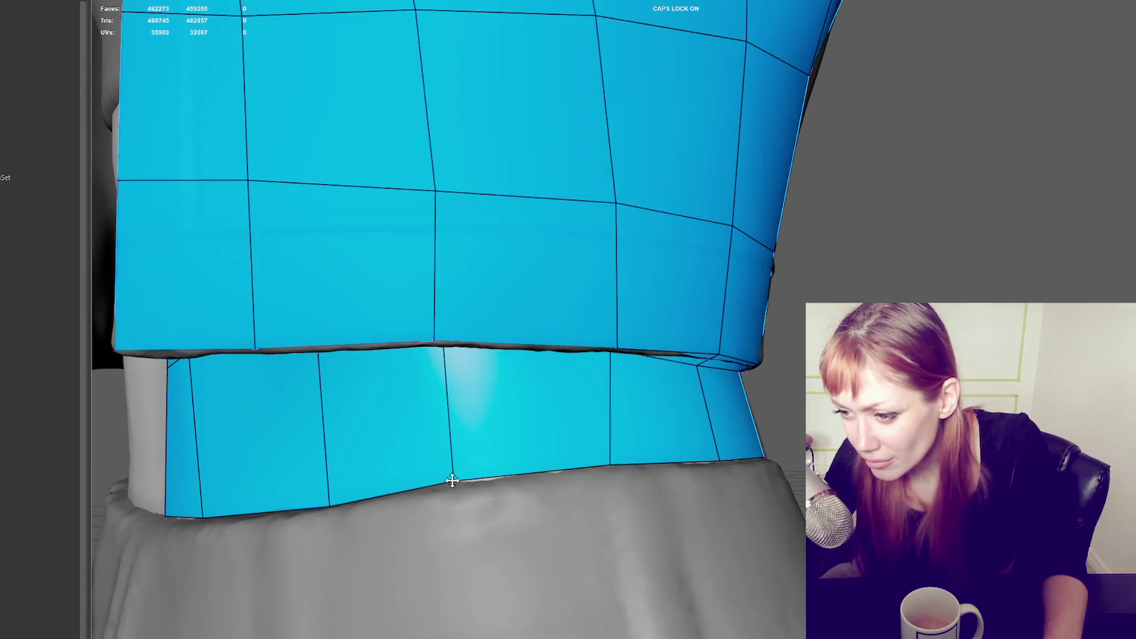
mouse_move(456, 481)
alt+mouse_down()
mouse_move(477, 484)
mouse_move(467, 497)
alt+mouse_up()
drag(416, 626, 433, 631)
Step: Add a vertical edge loop across the lower band of the retopology mesh
alt+drag(449, 589, 449, 576)
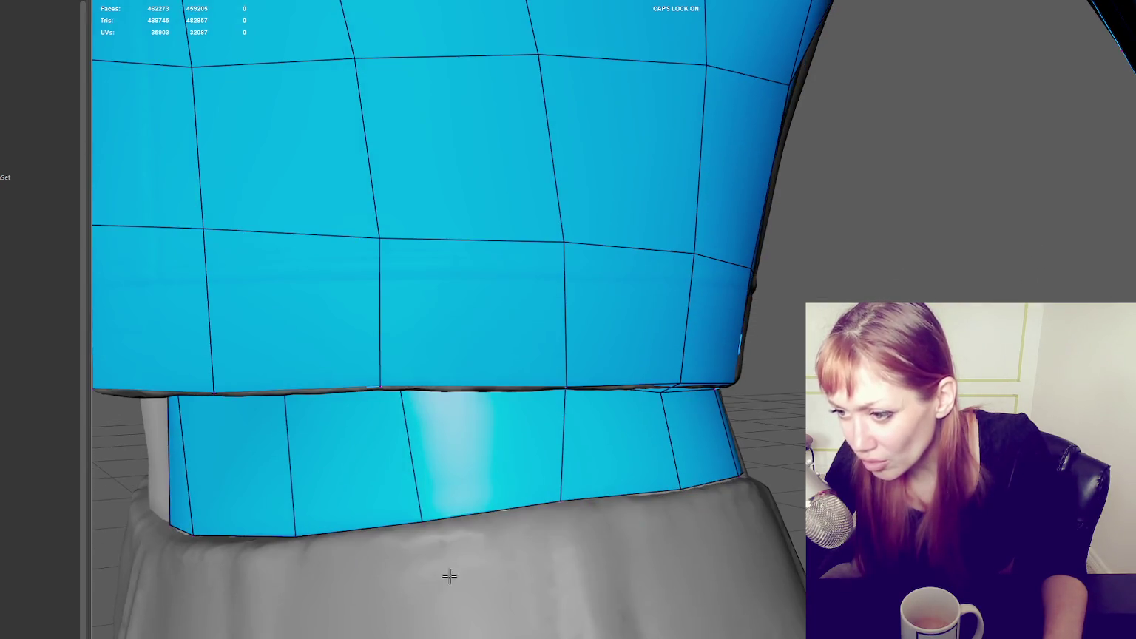
alt+drag(410, 399, 426, 157)
ctrl+click(431, 159)
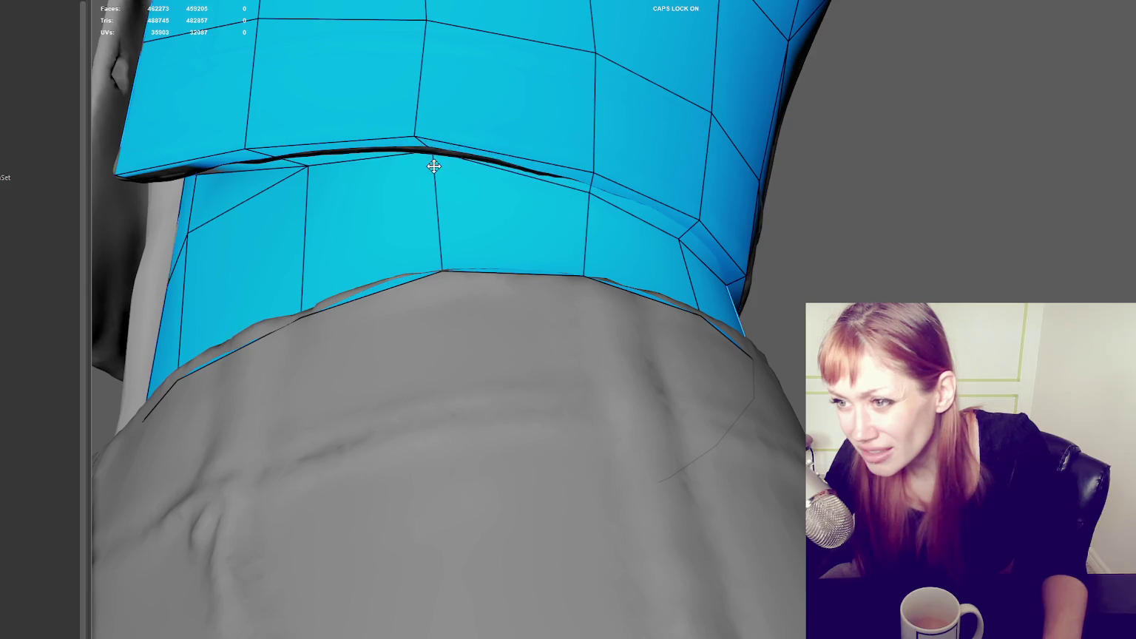
ctrl+click(443, 178)
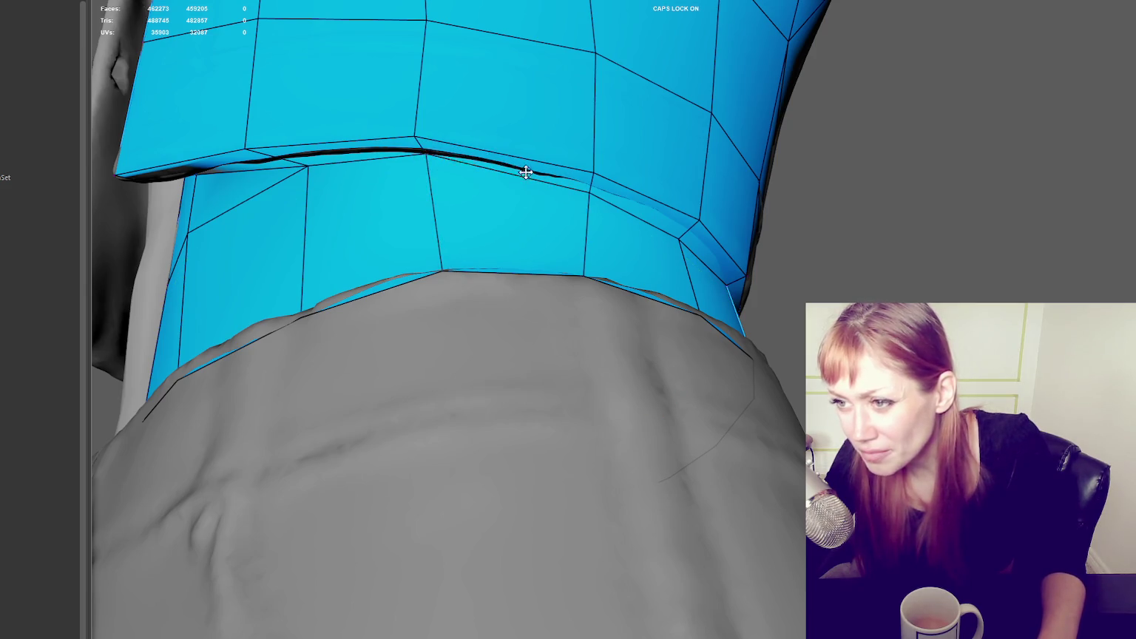
Step: Nudge a vertex to follow the jacket's shoulder fold, then inspect the shoulder and arm junction
alt+drag(525, 173, 400, 195)
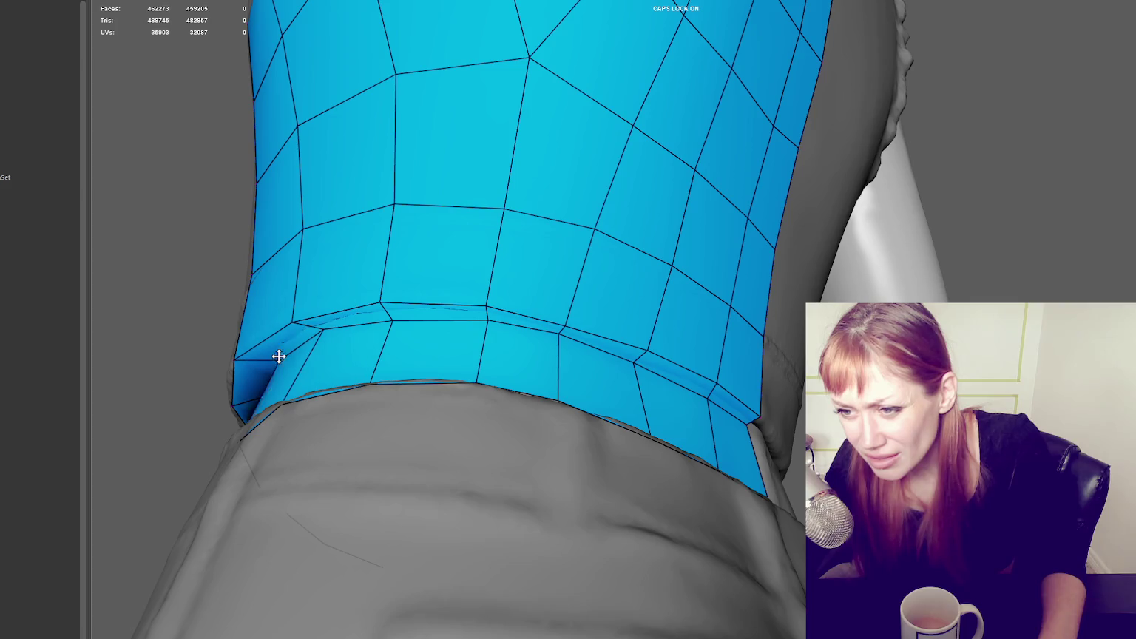
mouse_move(275, 358)
alt+mouse_down()
mouse_move(436, 386)
mouse_move(479, 273)
mouse_move(431, 320)
mouse_move(509, 309)
alt+mouse_up()
scroll(510, 317, up, 3)
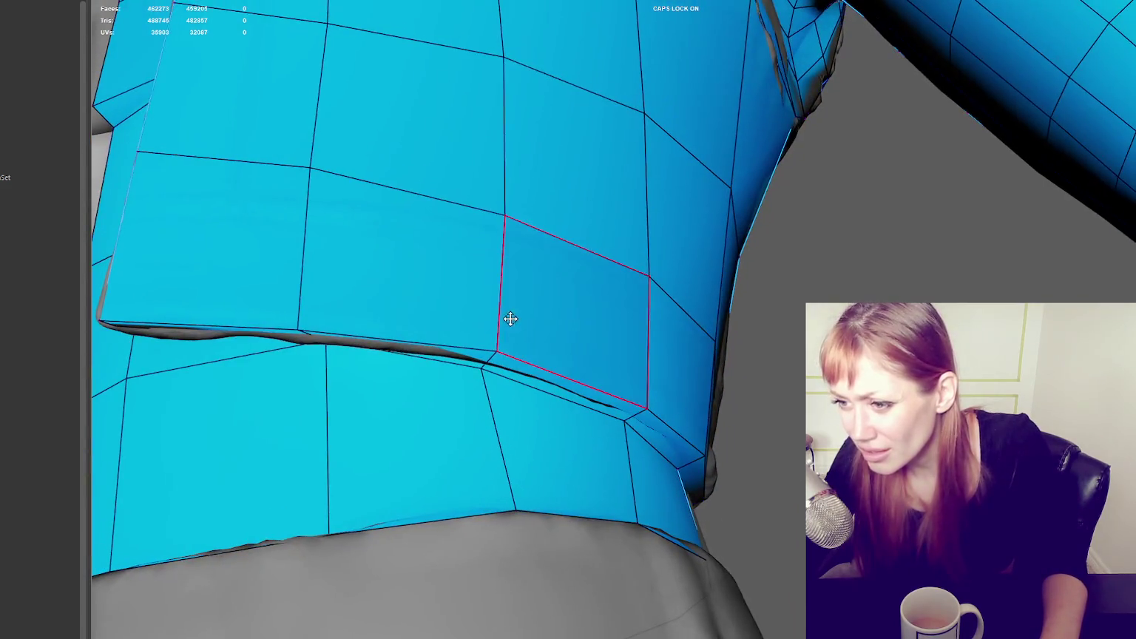
scroll(567, 364, up, 3)
alt+drag(567, 364, 522, 332)
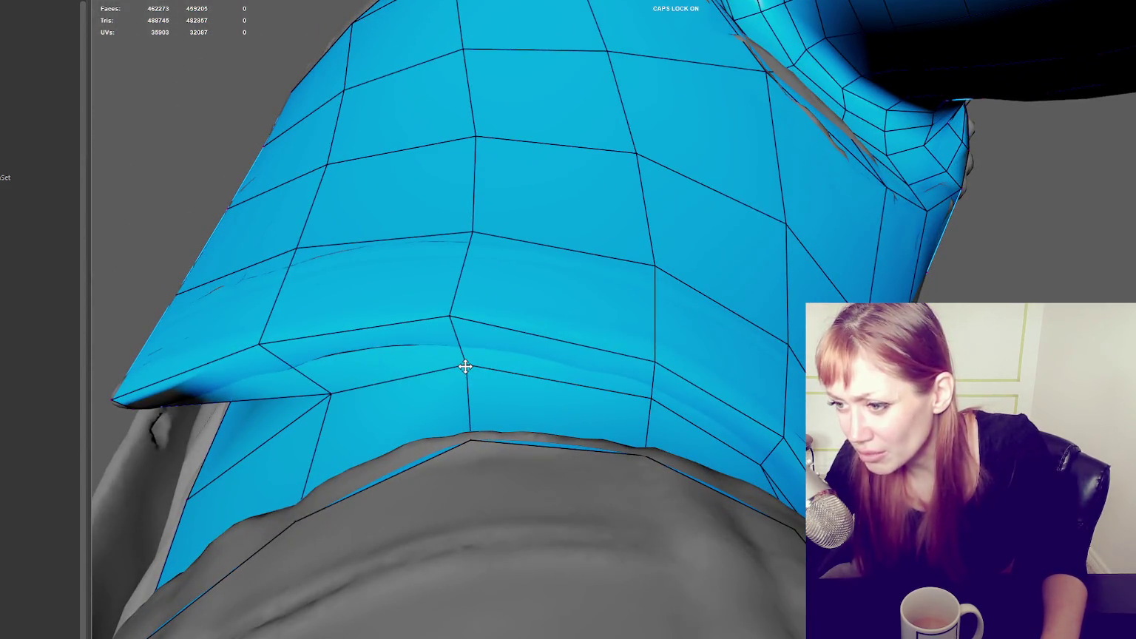
drag(333, 395, 332, 389)
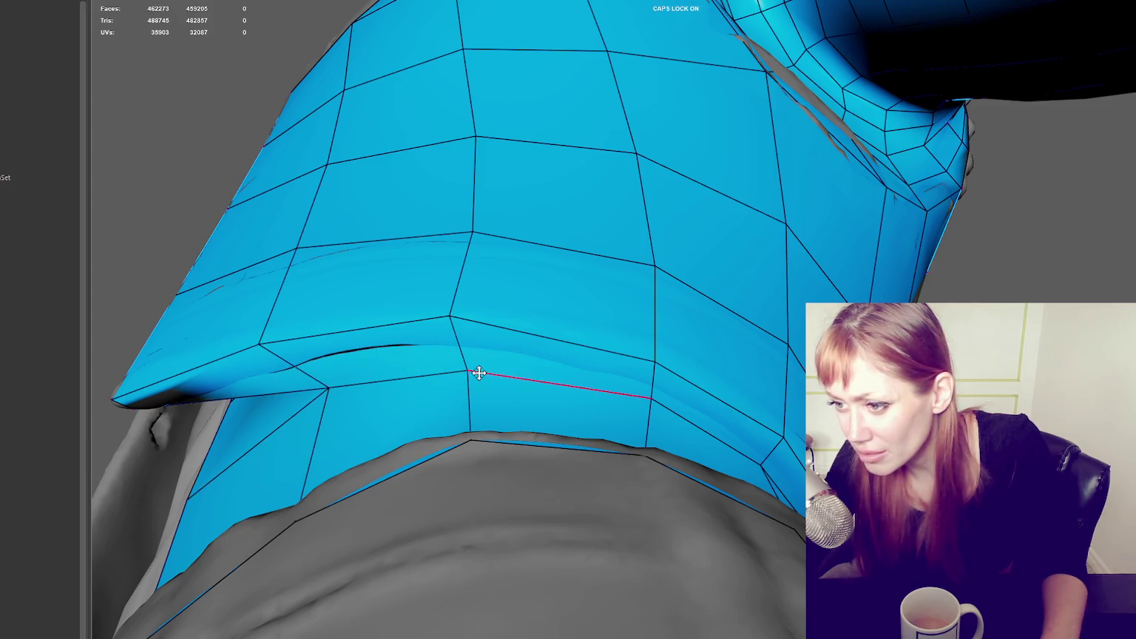
mouse_move(469, 371)
alt+mouse_down()
mouse_move(545, 375)
mouse_move(490, 414)
mouse_move(474, 409)
alt+mouse_up()
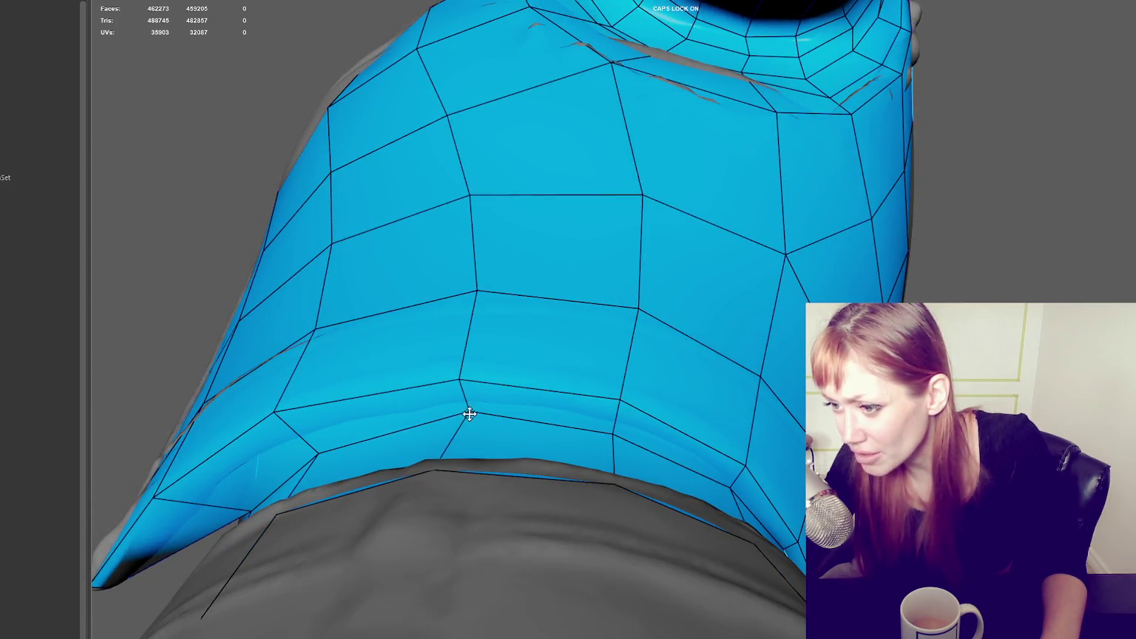
alt+drag(728, 425, 588, 497)
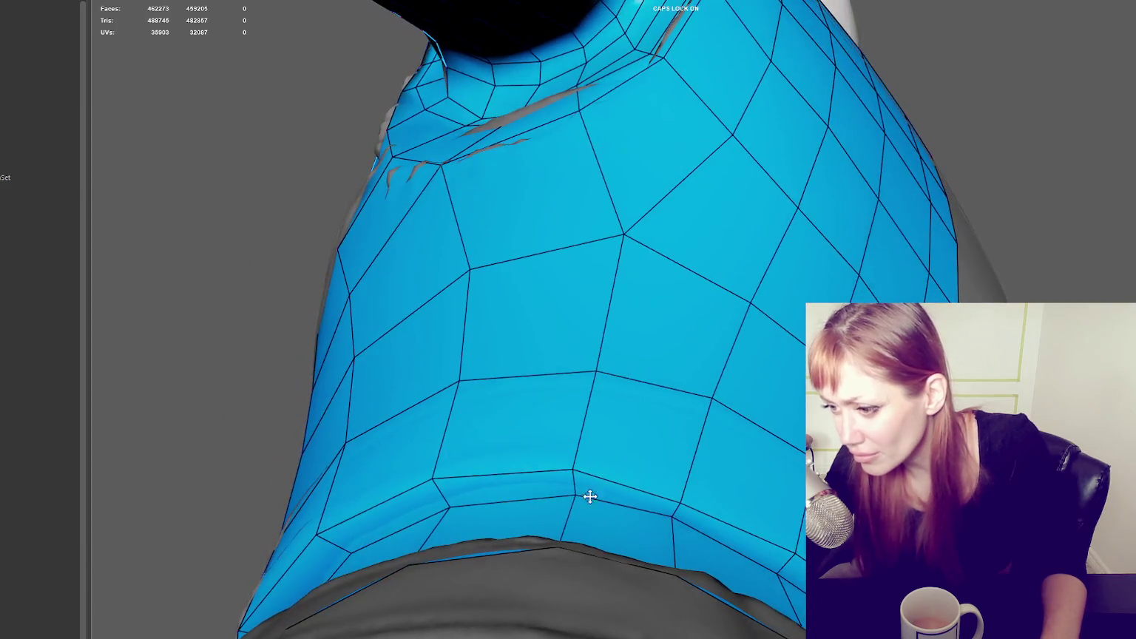
mouse_move(703, 528)
alt+mouse_down()
mouse_move(720, 522)
mouse_move(702, 575)
alt+mouse_up()
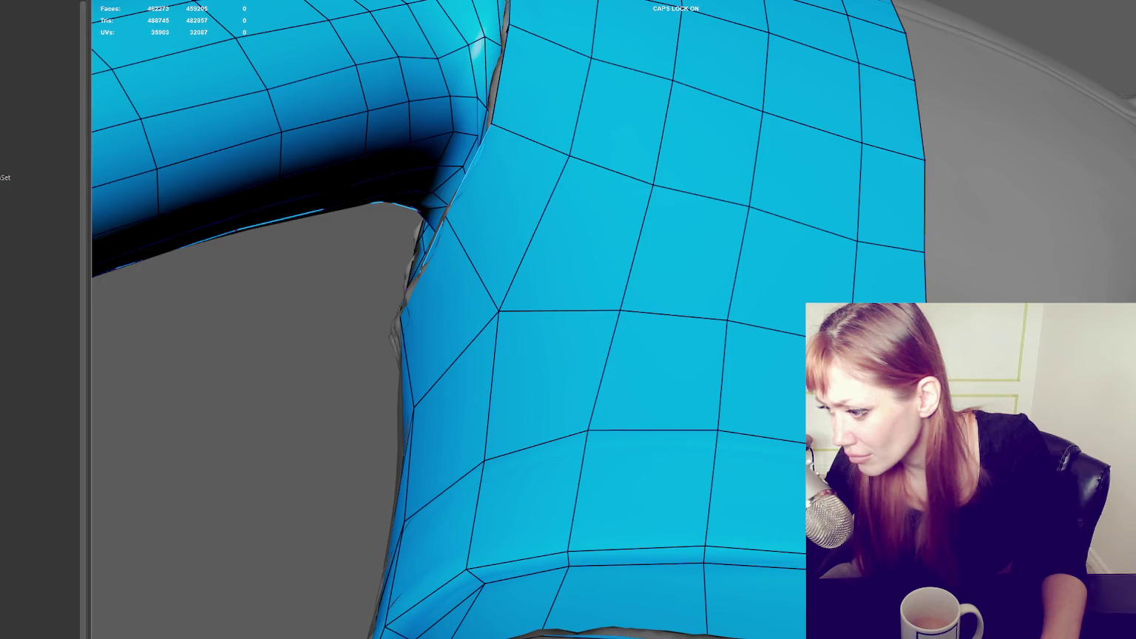
mouse_move(584, 482)
alt+mouse_down()
mouse_move(708, 477)
mouse_move(575, 420)
mouse_move(525, 472)
alt+mouse_up()
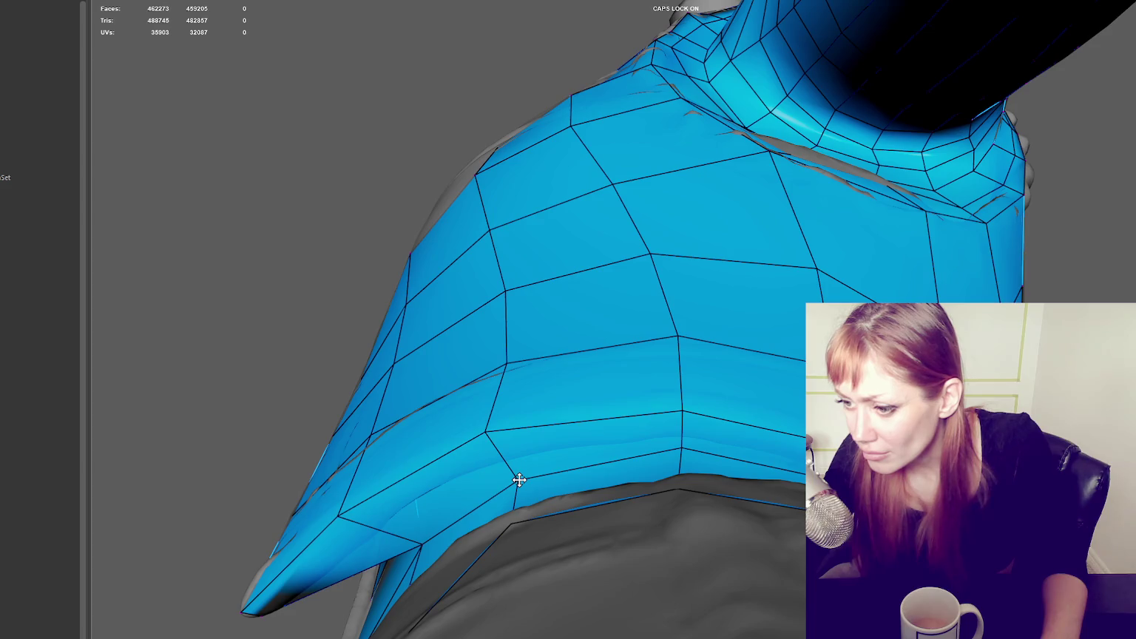
alt+drag(536, 475, 593, 472)
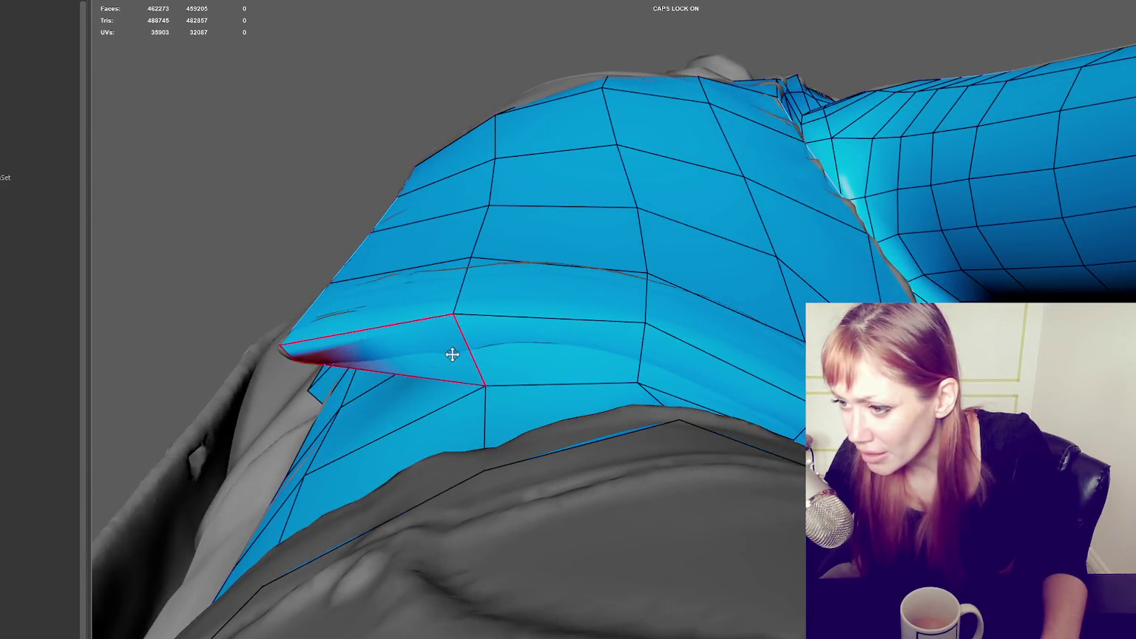
mouse_move(671, 369)
alt+mouse_down()
mouse_move(750, 367)
mouse_move(735, 616)
mouse_move(759, 610)
alt+mouse_up()
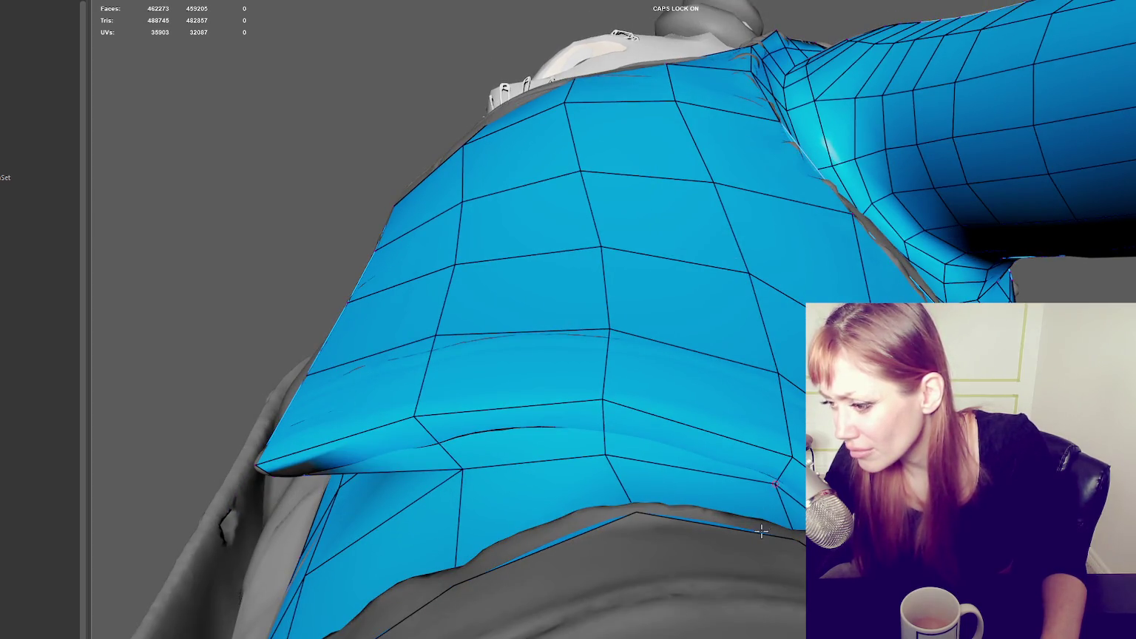
drag(600, 453, 623, 438)
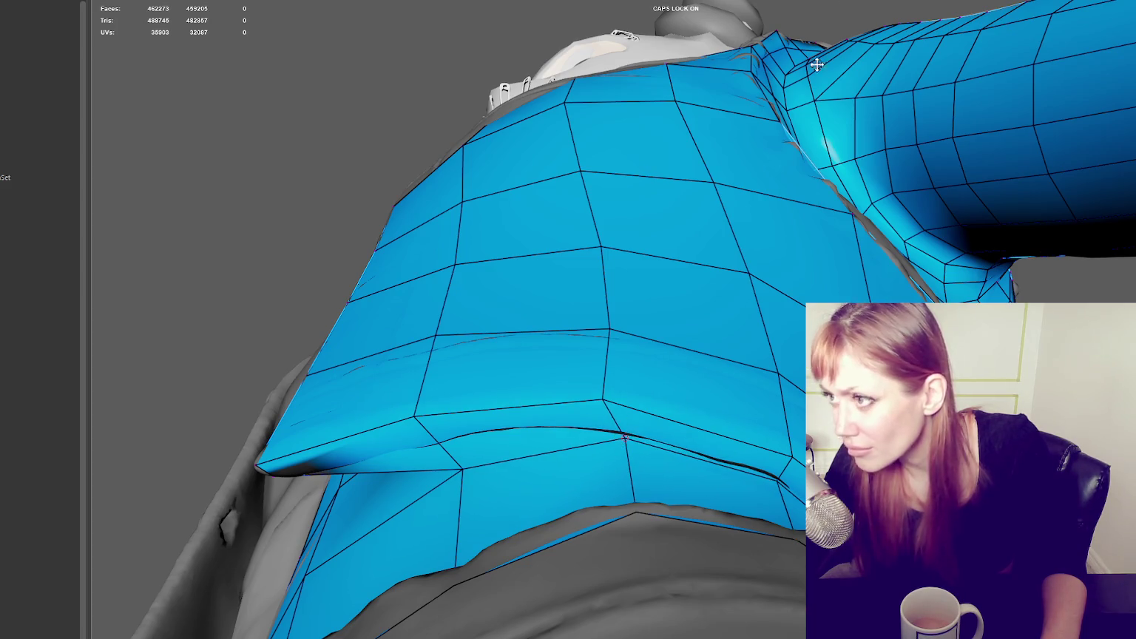
key(ctrl+z)
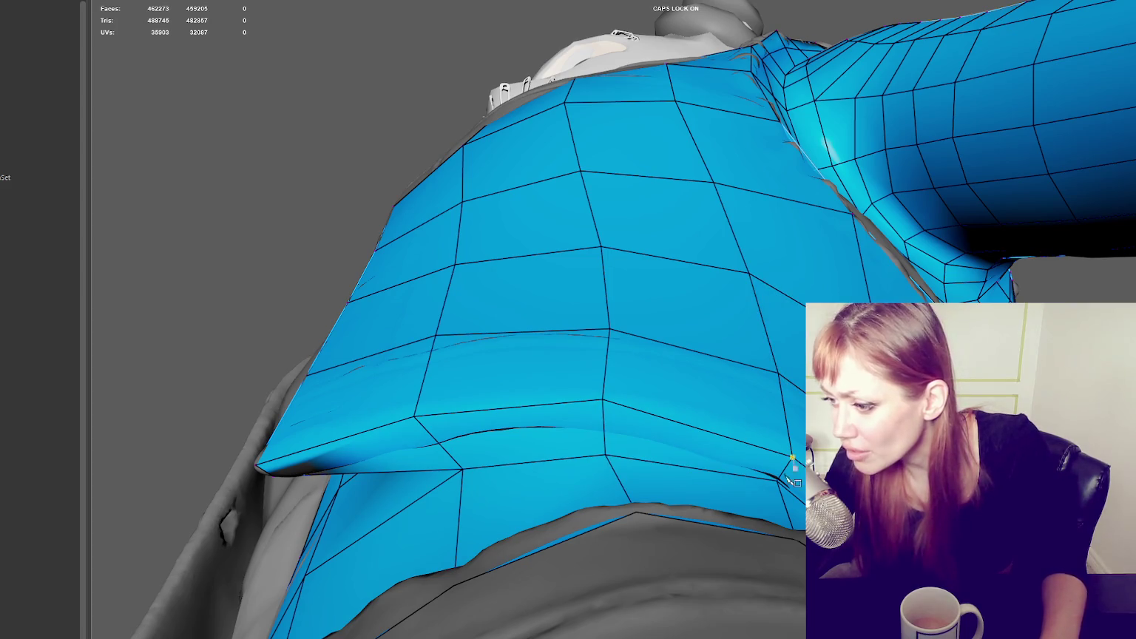
alt+drag(728, 459, 762, 456)
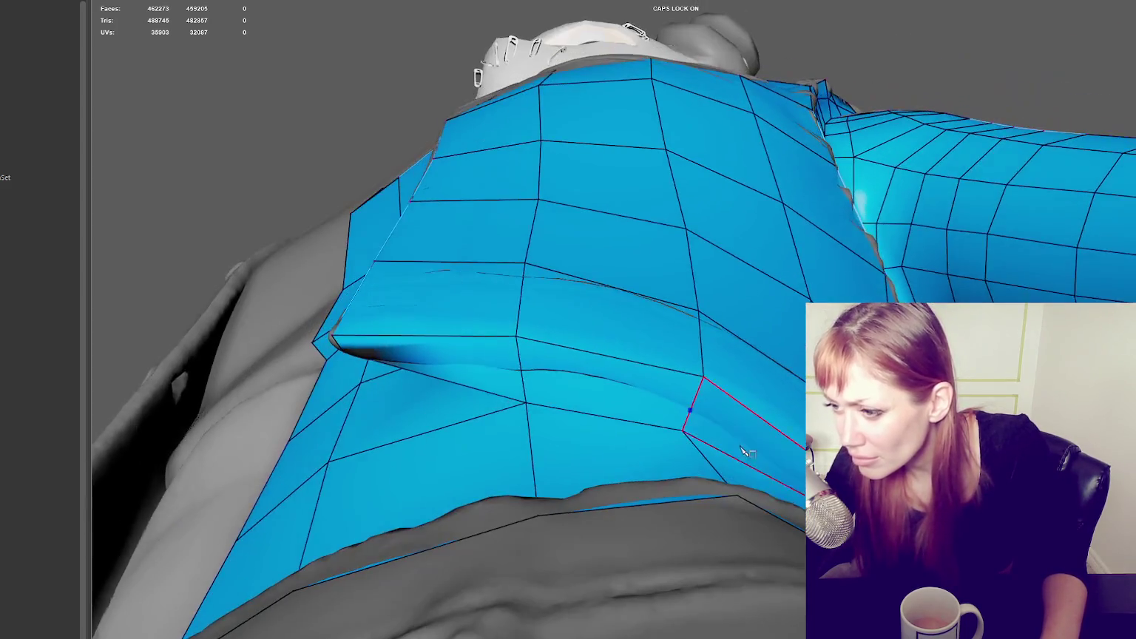
alt+drag(653, 385, 887, 385)
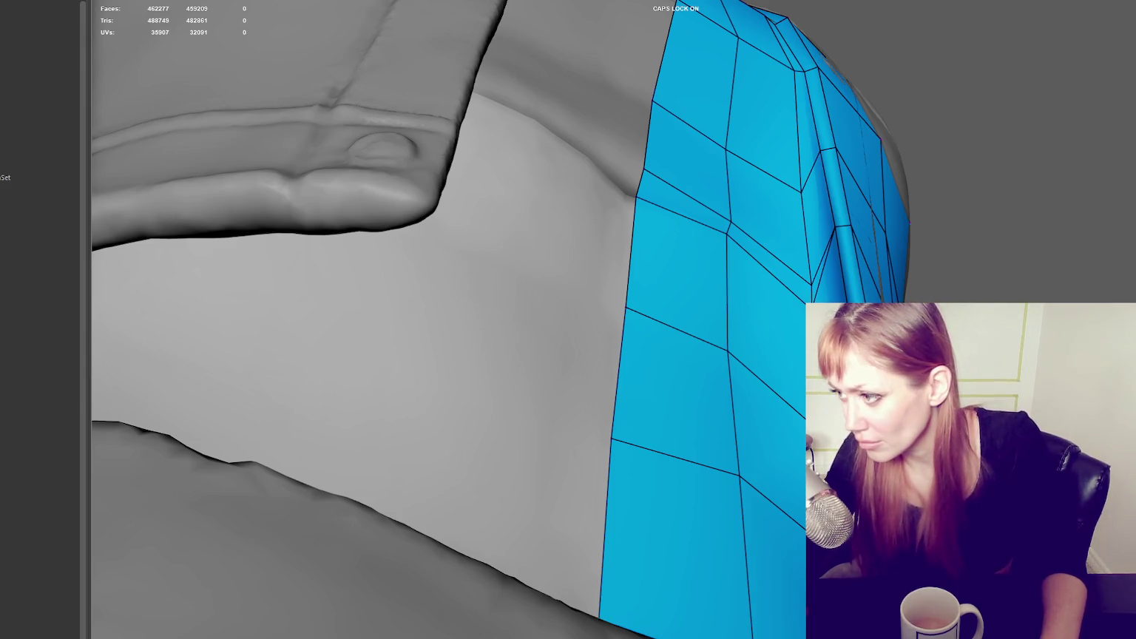
Step: Undo the last edit and delete the faces beneath the lapel fold
mouse_move(1068, 297)
alt+mouse_down()
mouse_move(708, 392)
mouse_move(961, 370)
alt+mouse_up()
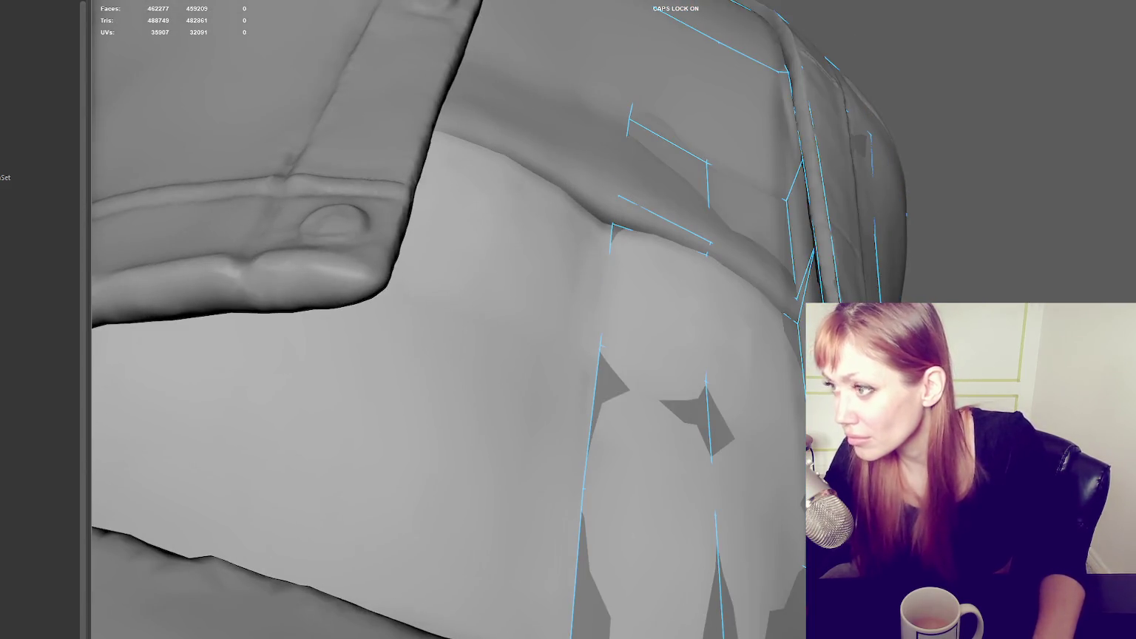
key(ctrl+z)
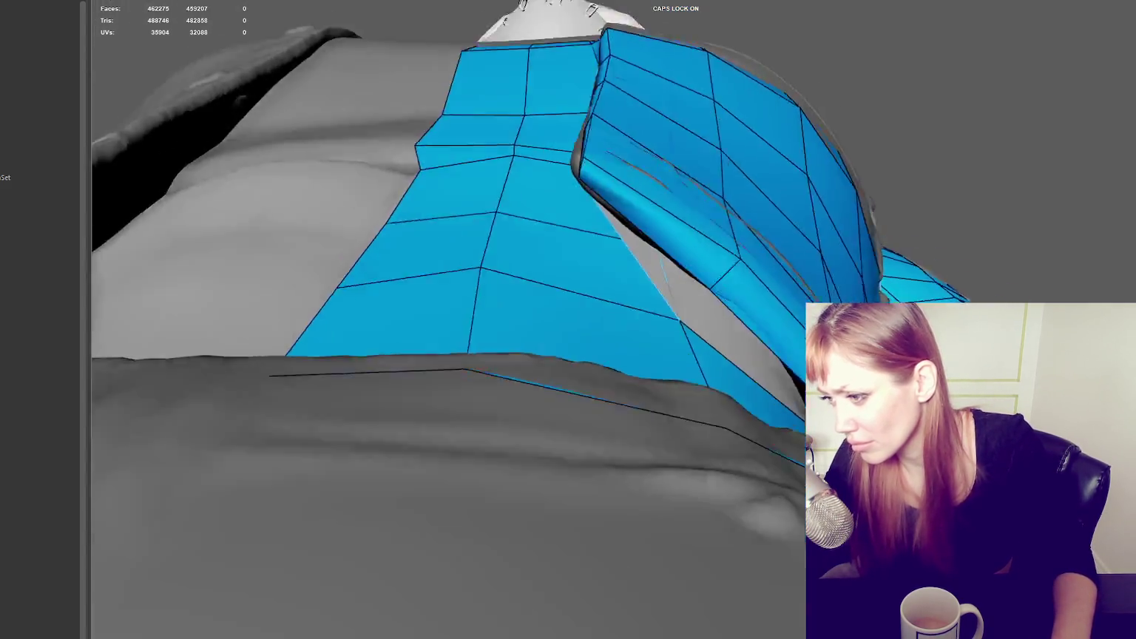
alt+drag(961, 444, 781, 451)
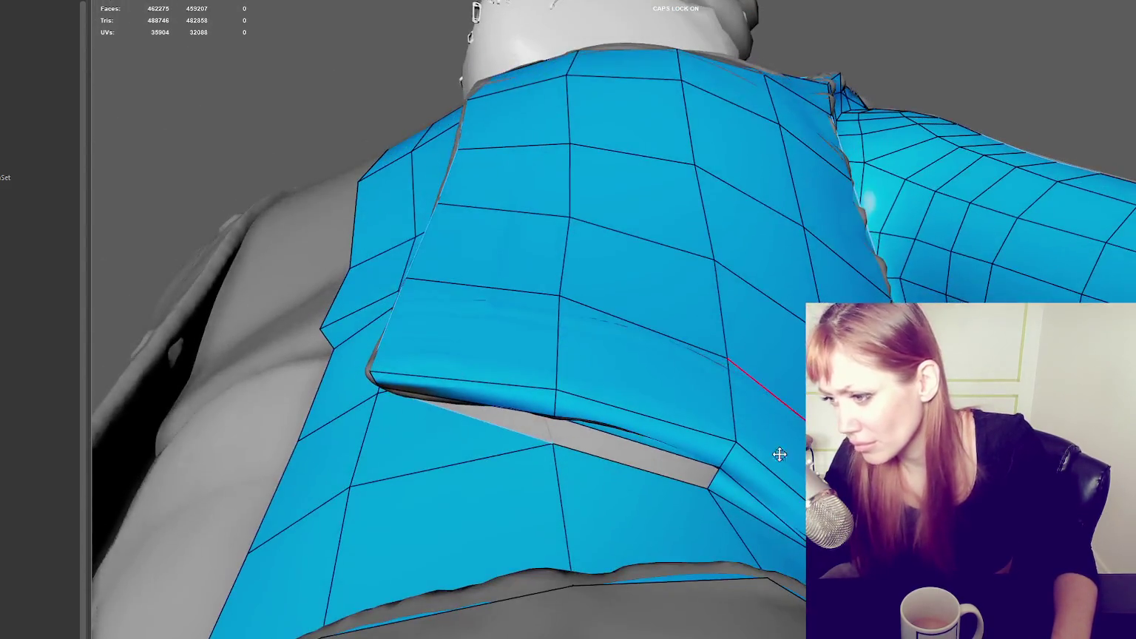
ctrl+shift+click(726, 488)
alt+drag(723, 444, 665, 421)
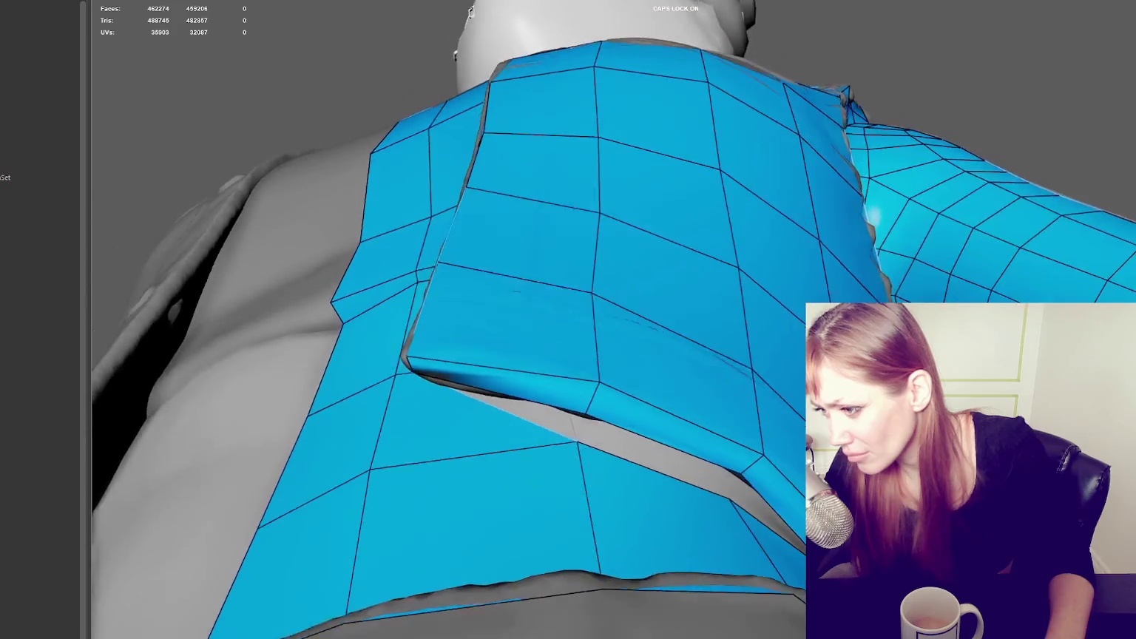
Step: Fill the gap under the fold with new quads, replacing a misplaced one
shift+click(739, 500)
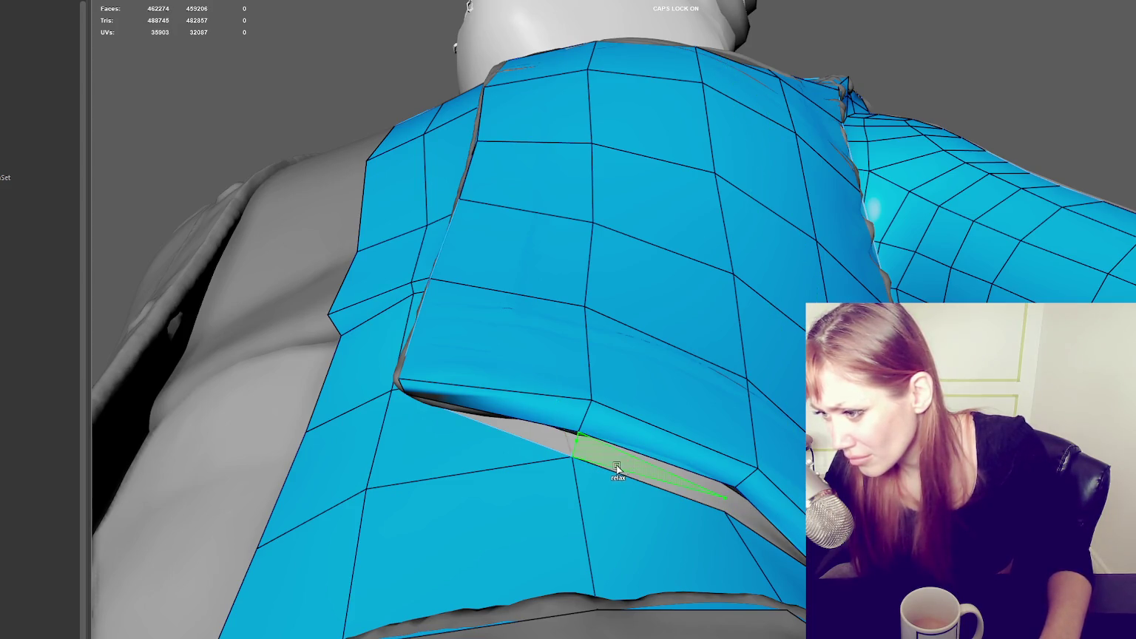
shift+click(650, 471)
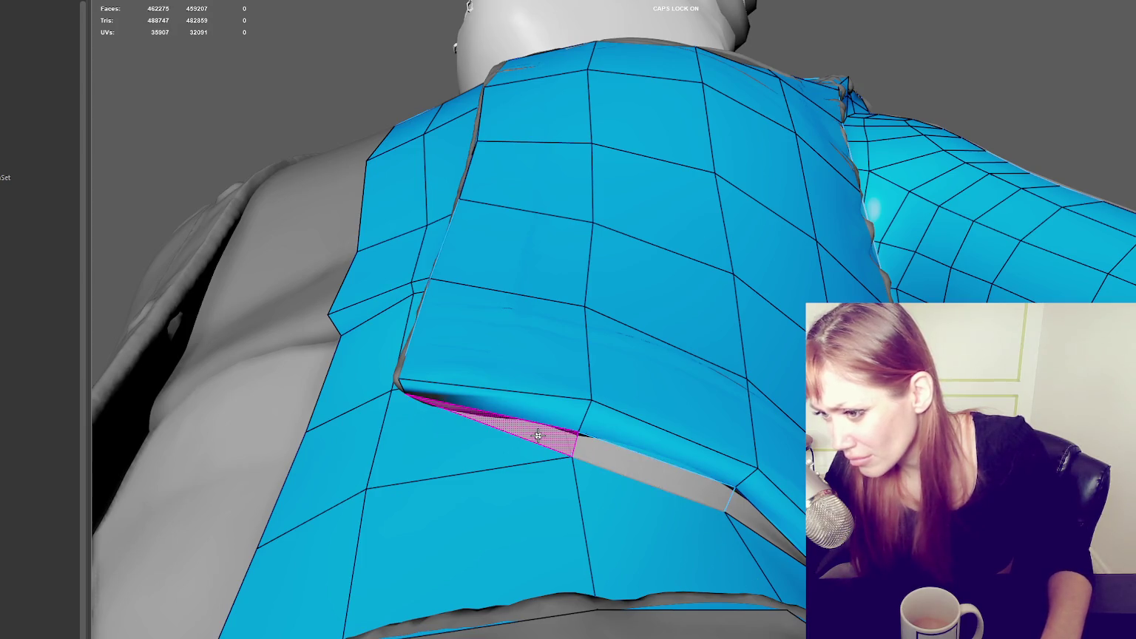
ctrl+shift+click(538, 436)
mouse_move(768, 508)
alt+mouse_down()
mouse_move(710, 413)
mouse_move(735, 422)
mouse_move(655, 348)
alt+mouse_up()
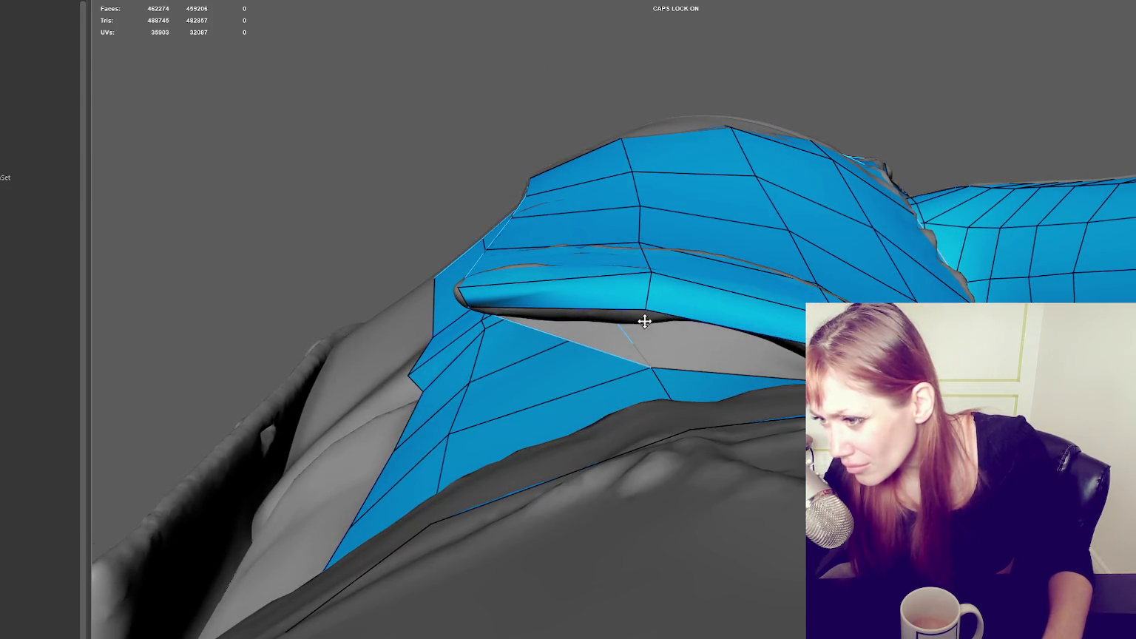
shift+click(723, 361)
Step: Raise a vertex so the new face follows the lapel fold
mouse_move(740, 355)
alt+mouse_down()
mouse_move(802, 350)
mouse_move(813, 333)
alt+mouse_up()
mouse_move(785, 416)
mouse_down()
mouse_move(789, 402)
mouse_move(888, 414)
mouse_up()
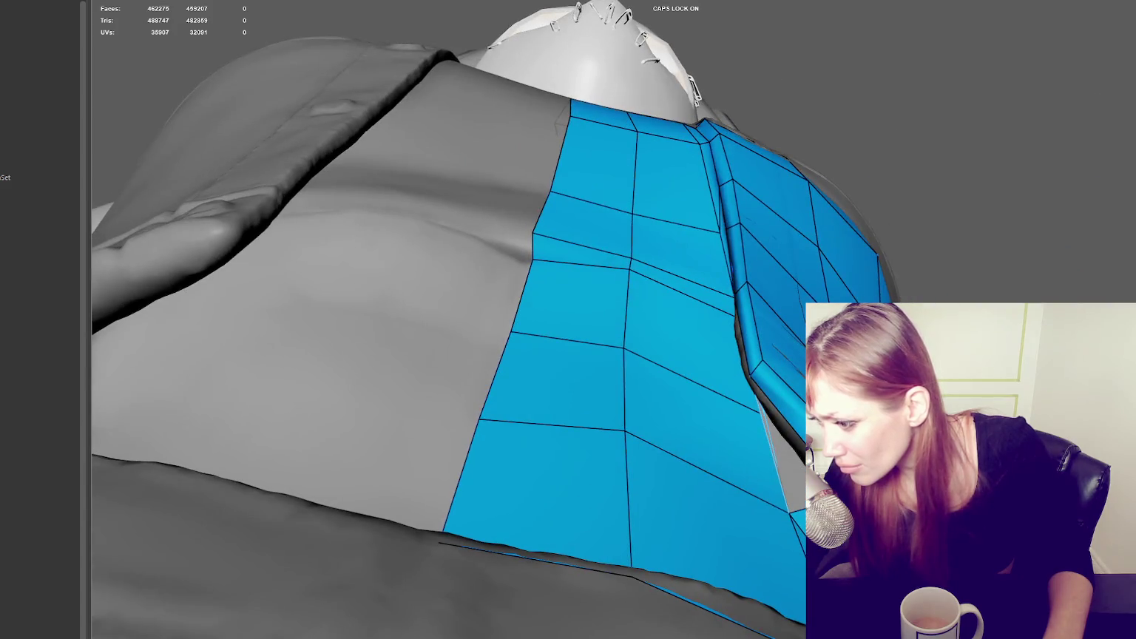
alt+drag(814, 355, 821, 370)
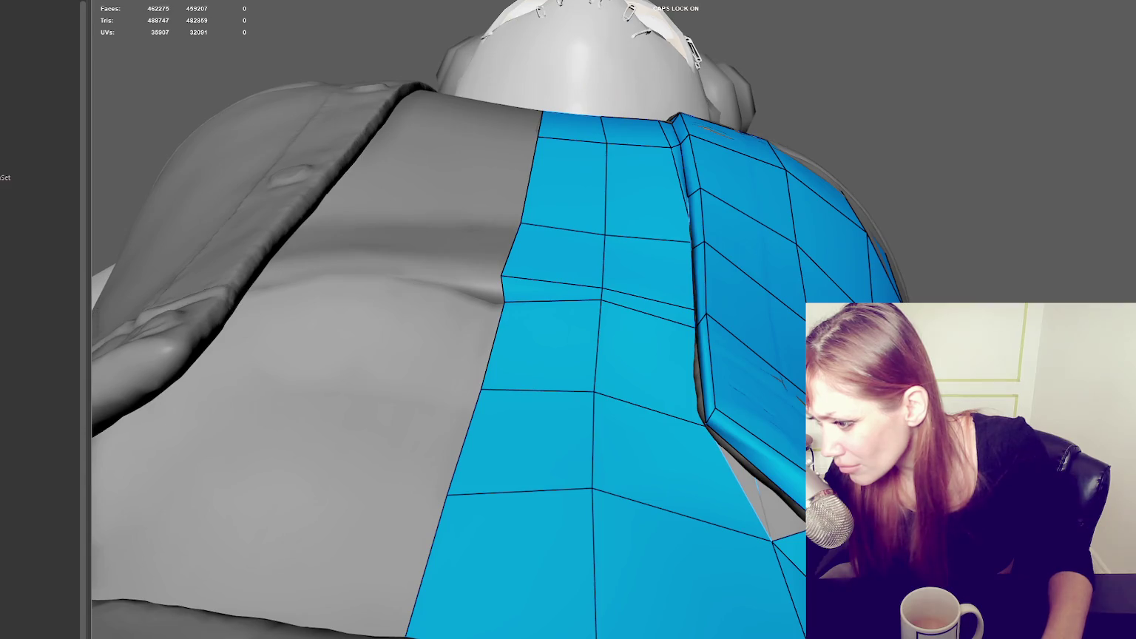
mouse_move(776, 547)
alt+mouse_down()
mouse_move(493, 607)
mouse_move(666, 518)
alt+mouse_up()
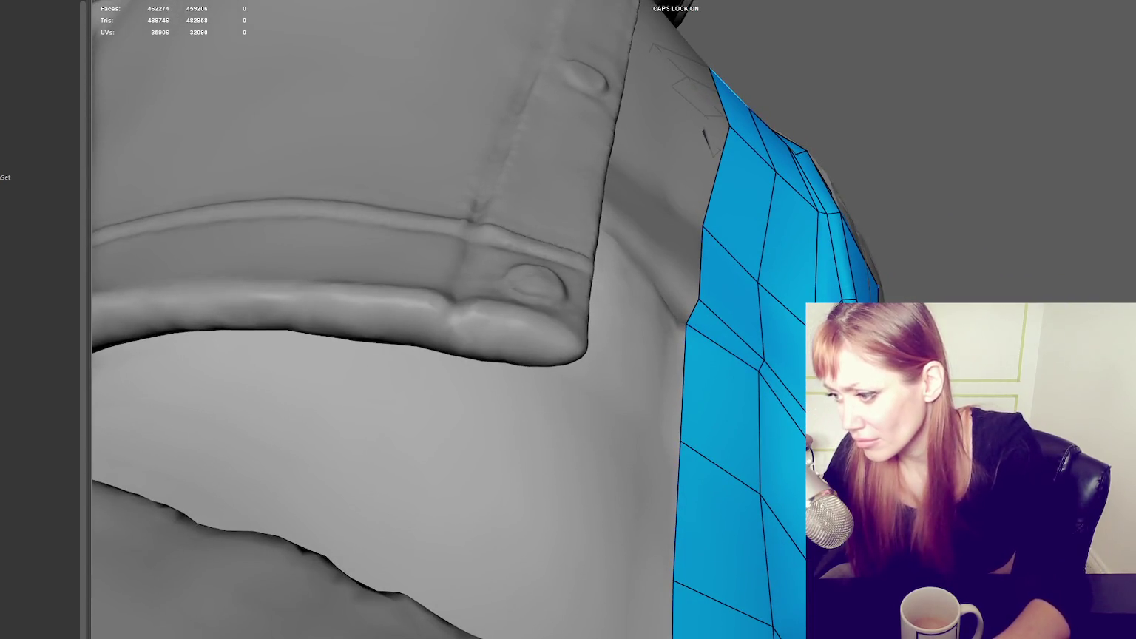
Step: Delete a stray triangle and fill the gaps under the jacket fold with new faces
alt+drag(517, 370, 473, 266)
alt+drag(782, 437, 781, 443)
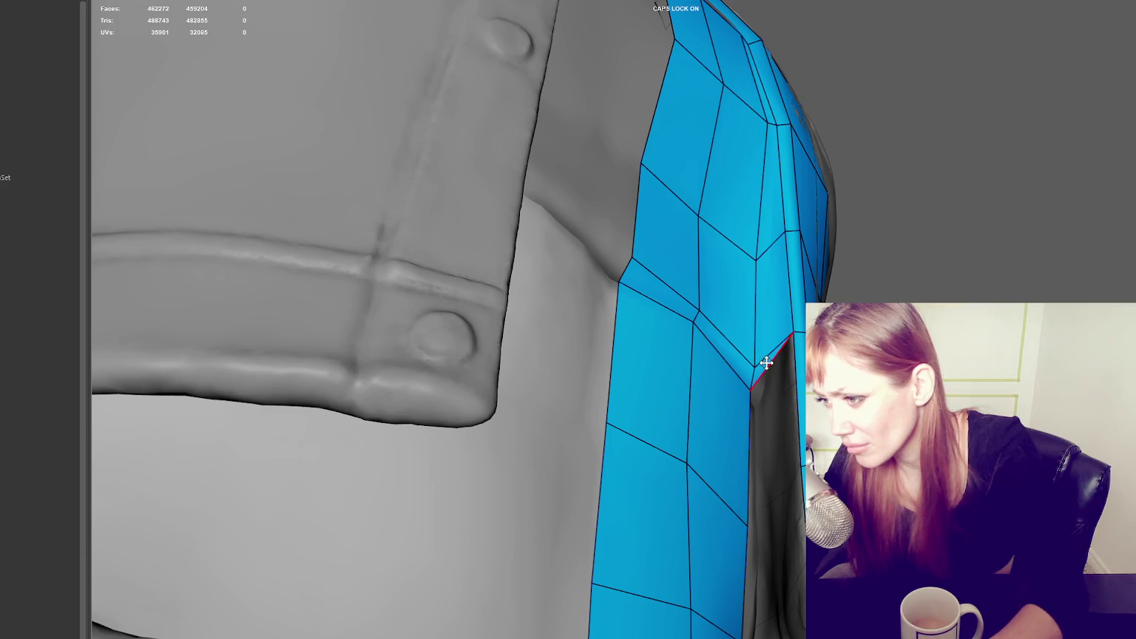
mouse_move(766, 363)
alt+mouse_down()
mouse_move(773, 494)
mouse_move(732, 271)
alt+mouse_up()
ctrl+shift+click(769, 491)
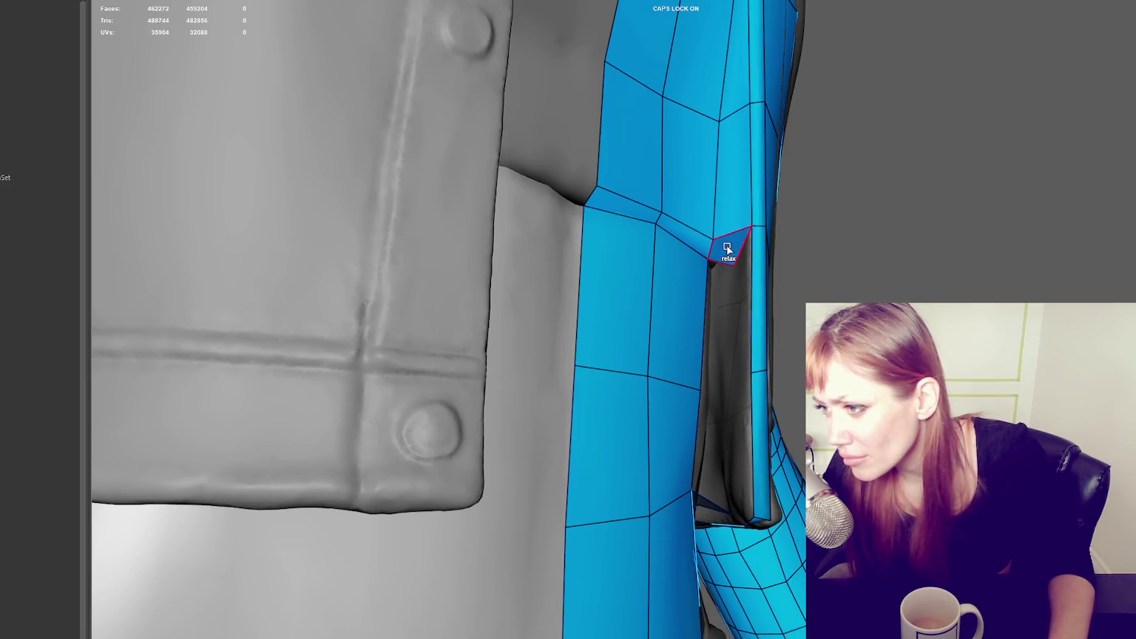
click(743, 323)
click(721, 326)
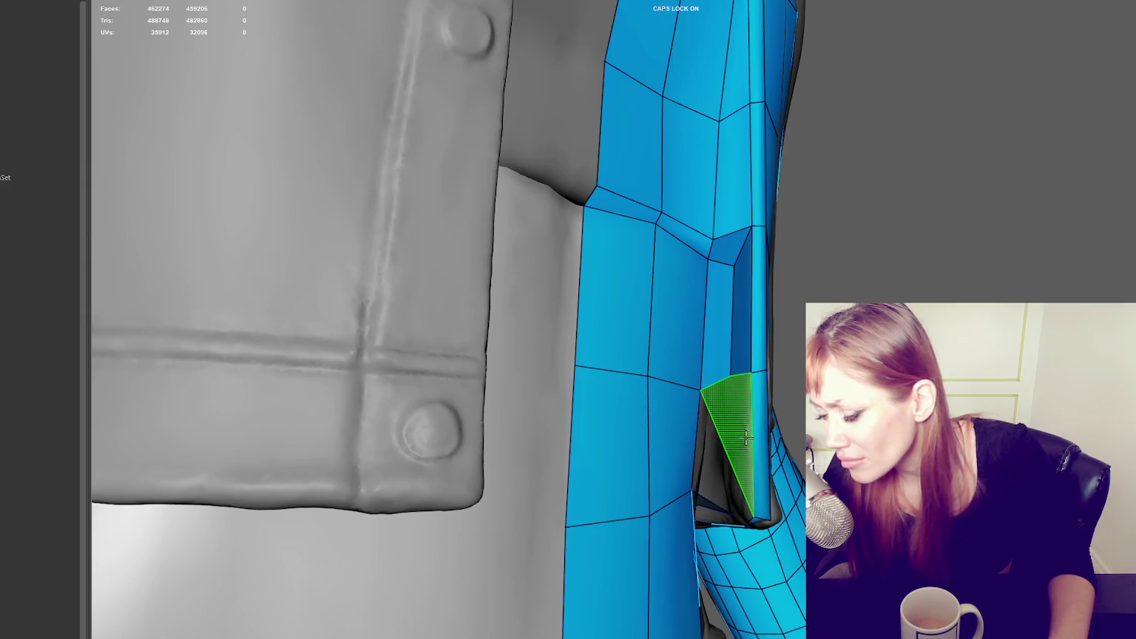
scroll(745, 439, up, 3)
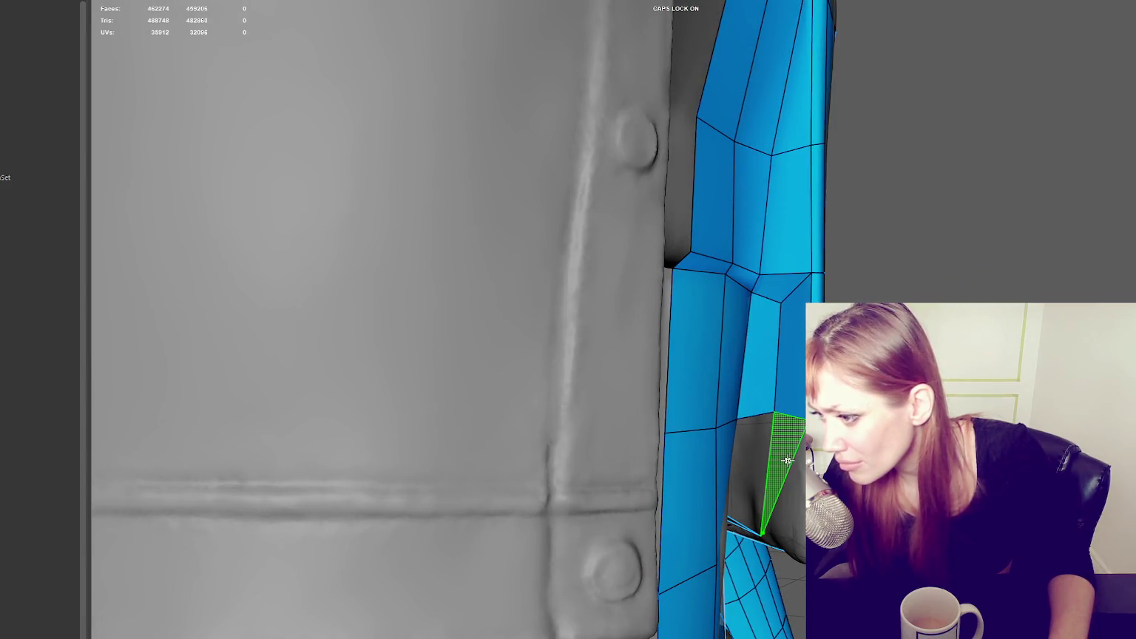
shift+click(758, 467)
Step: Remove unwanted quads from the gap and try a new fill quad
alt+drag(800, 448, 683, 452)
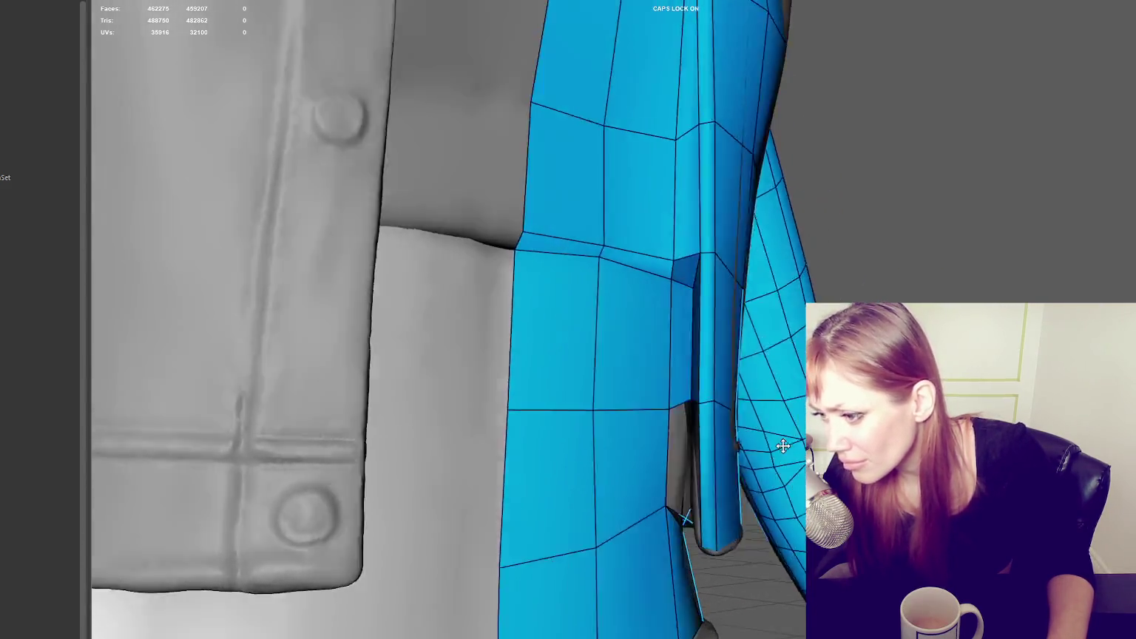
ctrl+shift+click(684, 453)
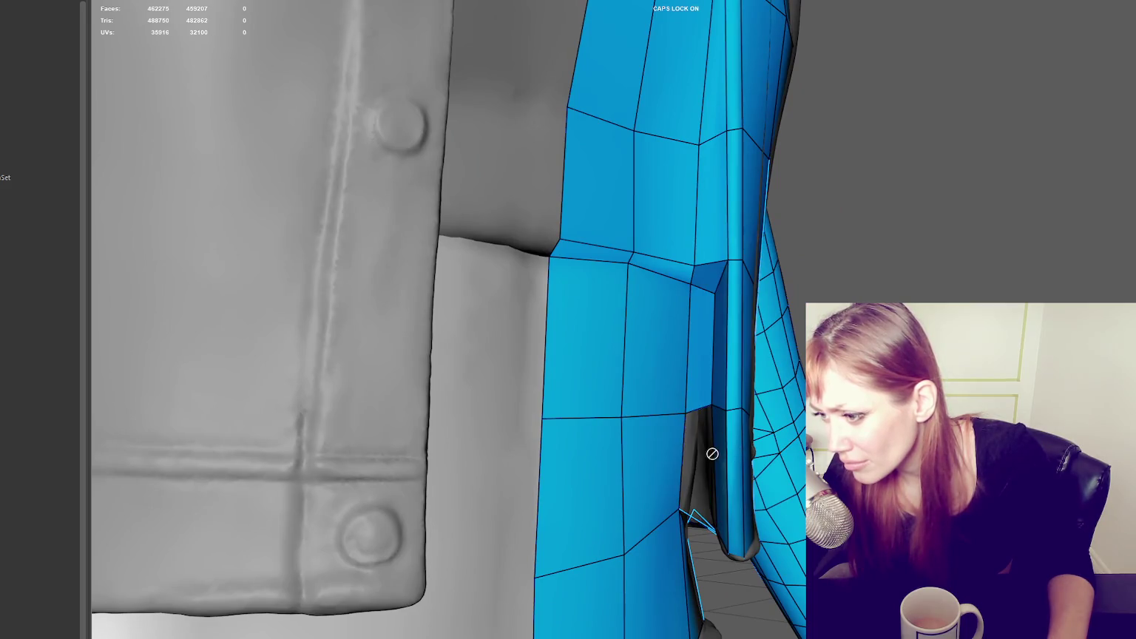
alt+drag(715, 451, 673, 372)
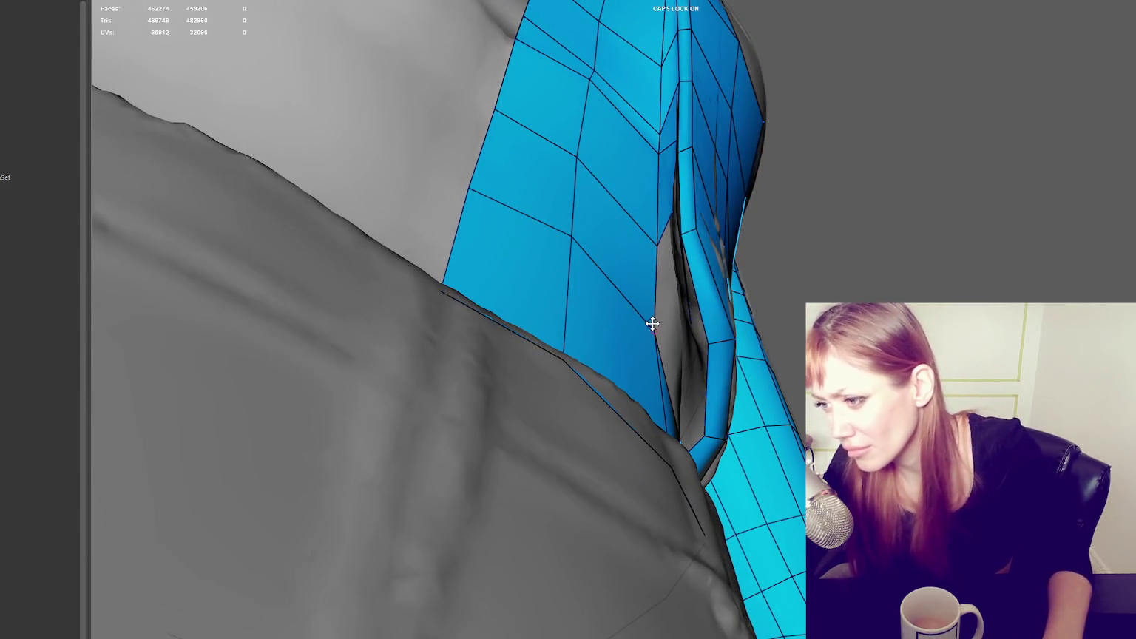
alt+drag(651, 322, 702, 342)
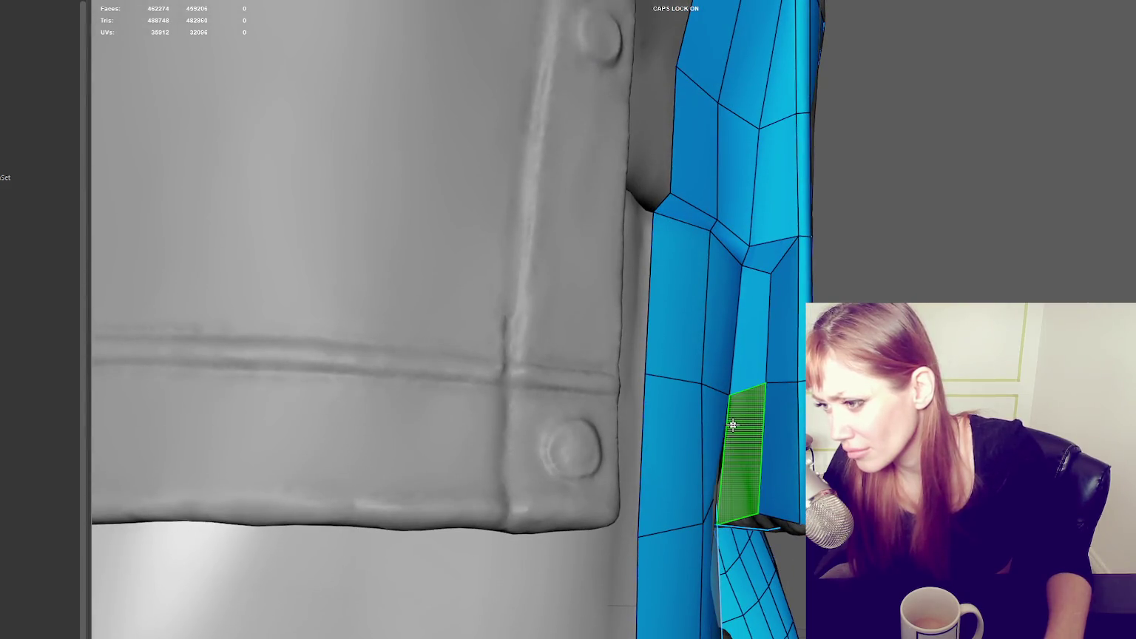
shift+click(729, 427)
mouse_move(729, 428)
alt+mouse_down()
mouse_move(790, 382)
mouse_move(703, 280)
alt+mouse_up()
ctrl+shift+click(791, 383)
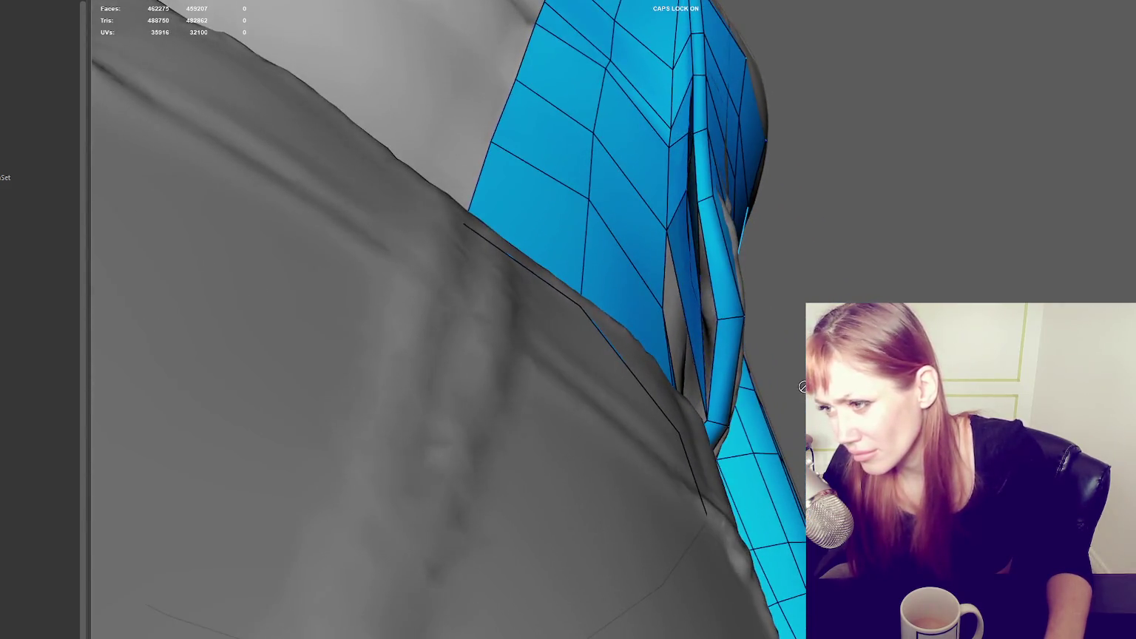
Step: Add two quads to the strip and delete one unwanted quad
mouse_move(674, 224)
alt+mouse_down()
mouse_move(720, 231)
mouse_move(813, 289)
mouse_move(706, 318)
mouse_move(644, 294)
mouse_move(728, 330)
alt+mouse_up()
shift+click(710, 255)
shift+click(697, 286)
ctrl+shift+click(645, 294)
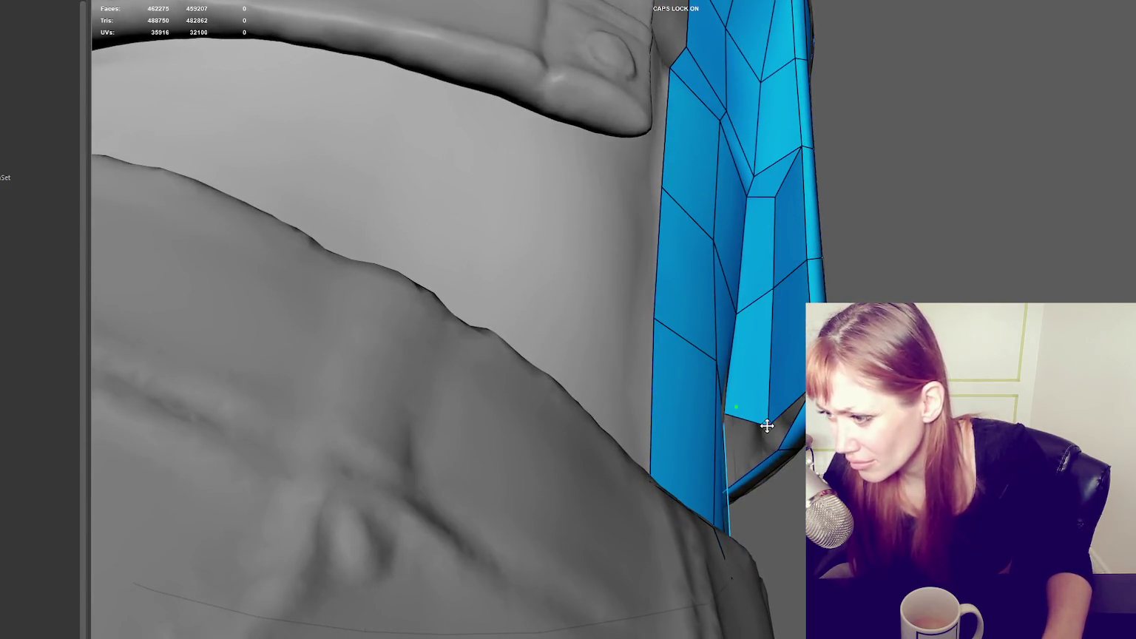
mouse_move(772, 446)
alt+mouse_down()
mouse_move(769, 426)
mouse_move(737, 428)
mouse_move(644, 374)
mouse_move(650, 384)
mouse_move(684, 362)
mouse_move(761, 371)
mouse_move(705, 370)
alt+mouse_up()
Step: Fill two more quads under the fold, undoing the last one
shift+click(656, 388)
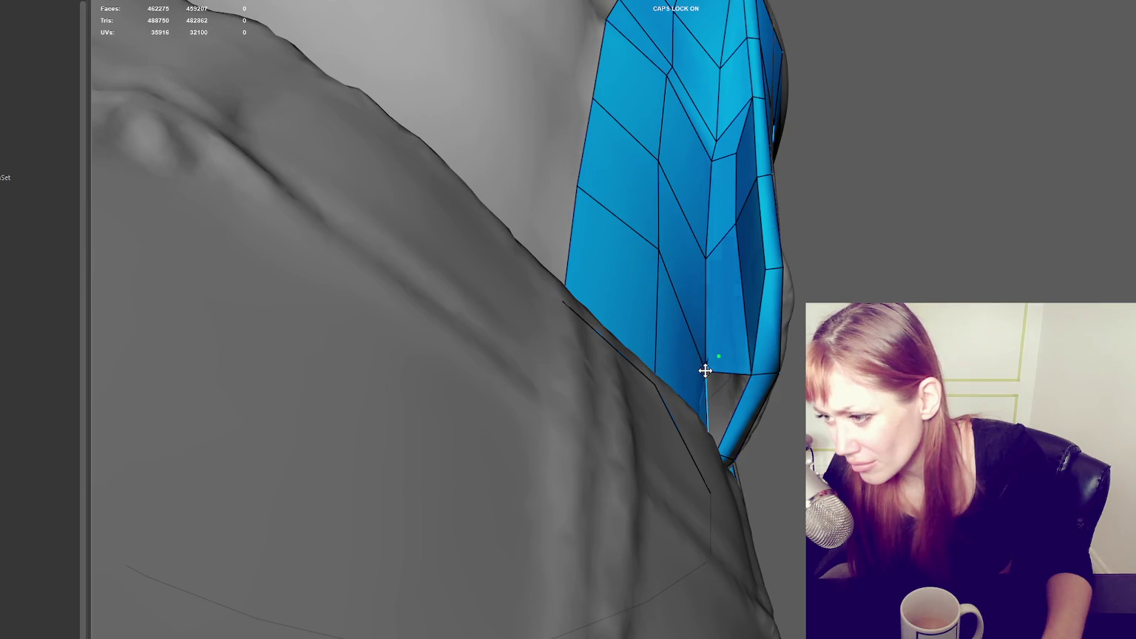
mouse_move(743, 380)
alt+mouse_down()
mouse_move(703, 388)
mouse_move(674, 411)
alt+mouse_up()
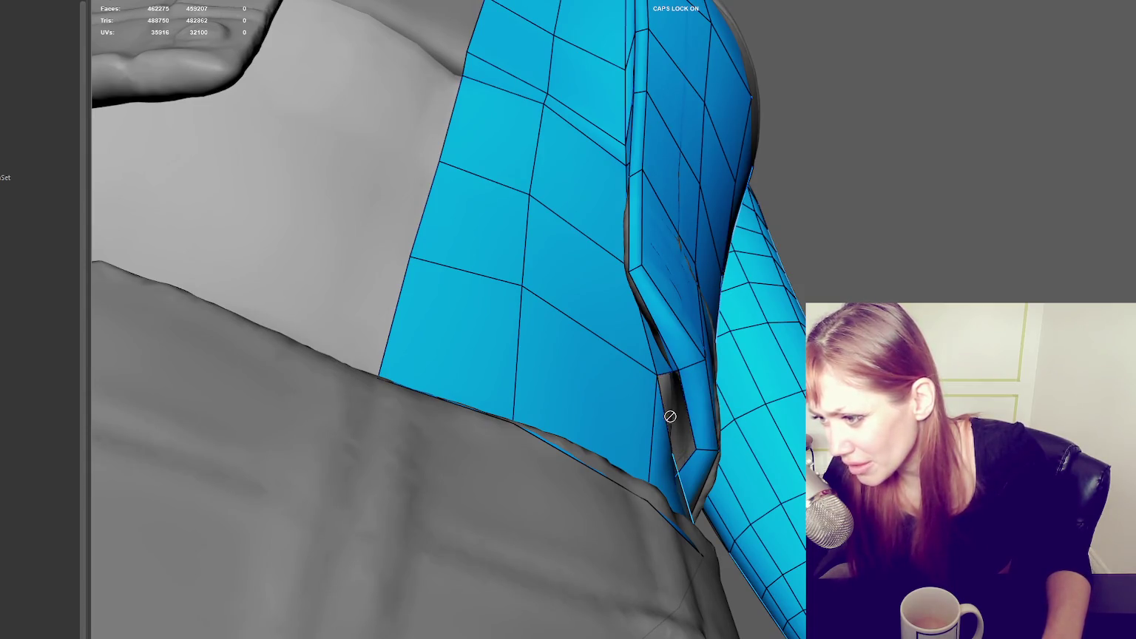
shift+click(670, 416)
mouse_move(670, 416)
alt+mouse_down()
mouse_move(758, 388)
mouse_move(664, 392)
mouse_move(672, 419)
mouse_move(636, 419)
mouse_move(740, 401)
mouse_move(655, 406)
mouse_move(621, 439)
mouse_move(650, 480)
alt+mouse_up()
key(ctrl+z)
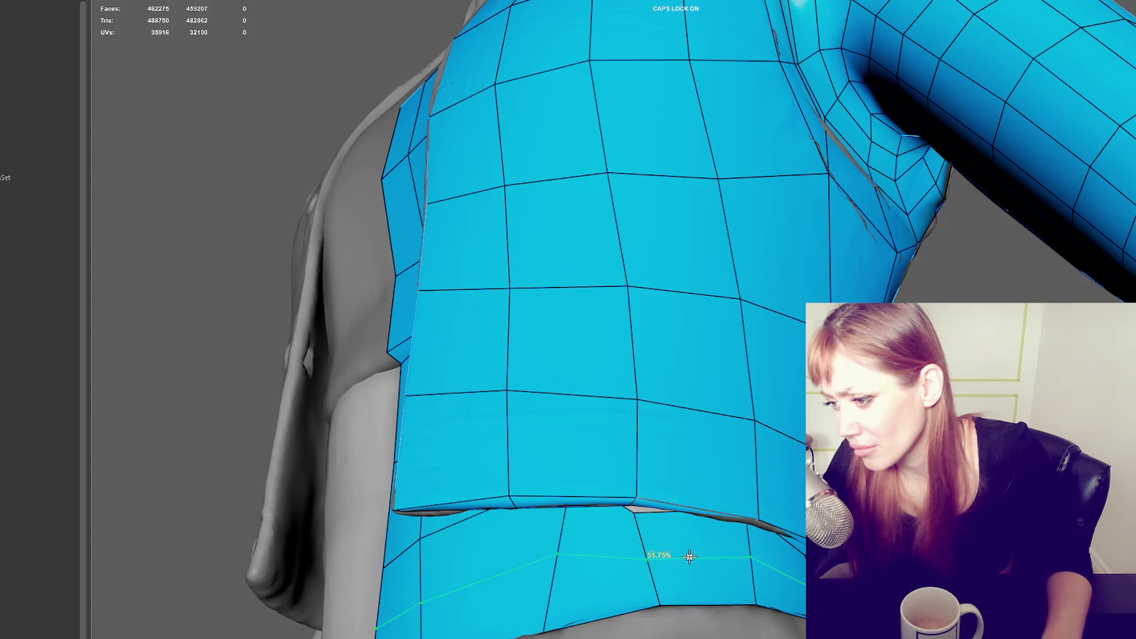
Step: Insert a vertical edge through the lower strip face and slide a waist vertex left
click(690, 546)
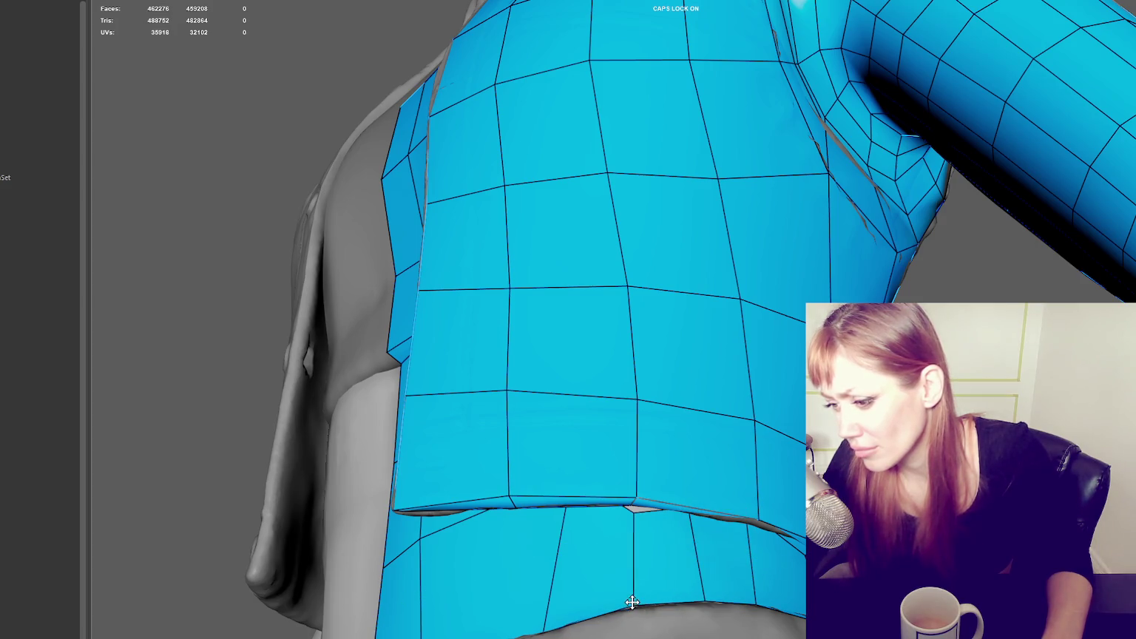
mouse_move(698, 599)
alt+mouse_down()
mouse_move(717, 555)
mouse_move(578, 495)
alt+mouse_up()
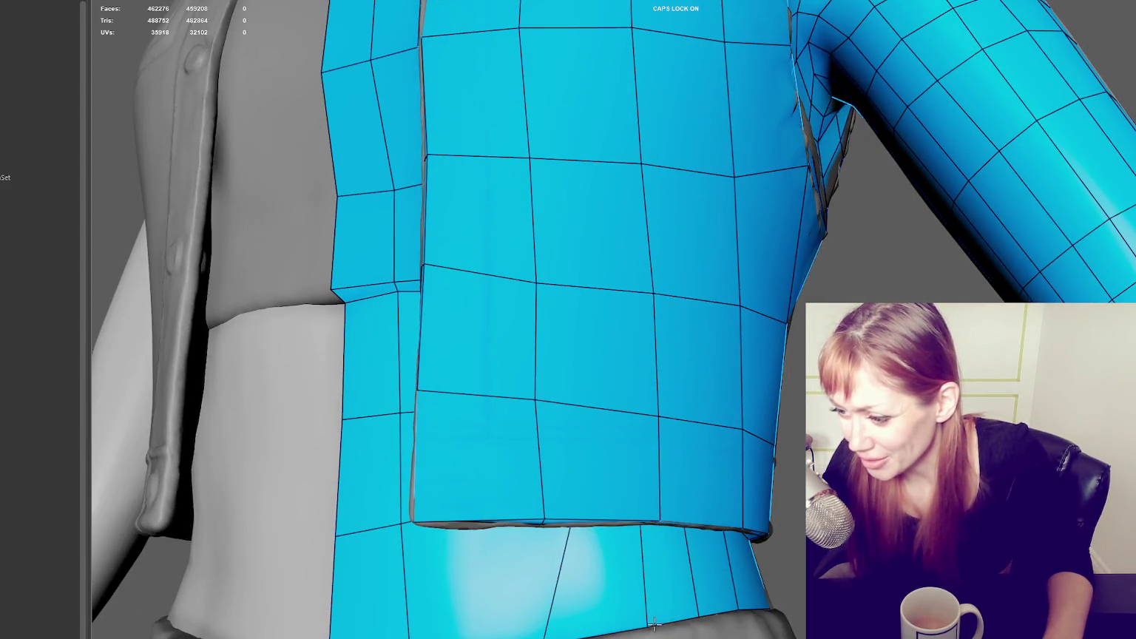
alt+drag(634, 624, 591, 448)
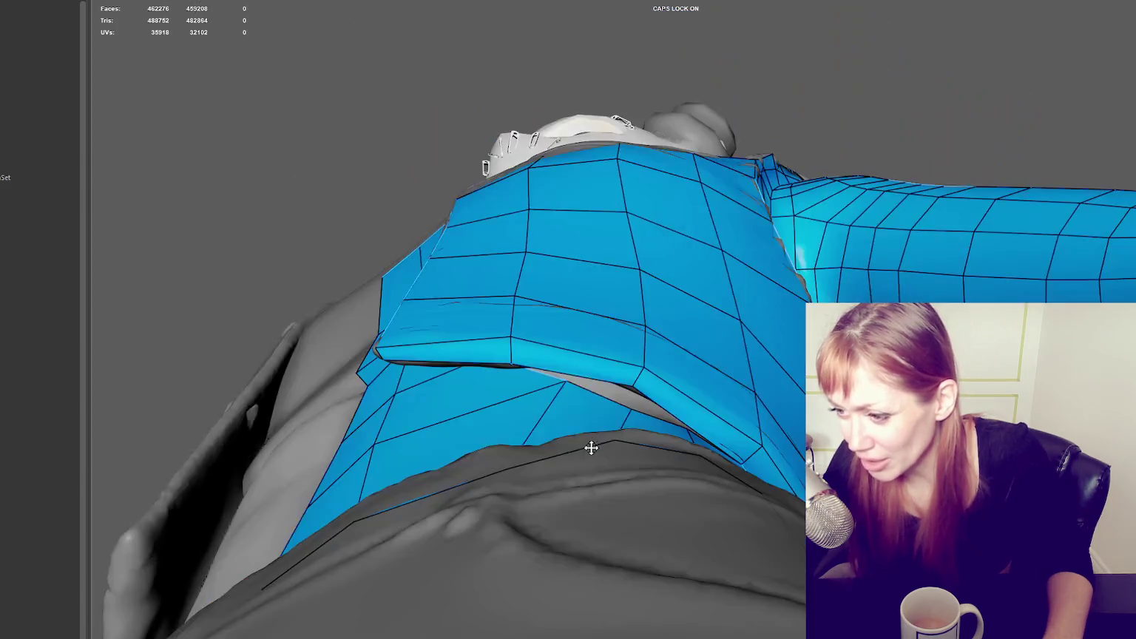
mouse_move(569, 381)
mouse_down()
mouse_move(512, 391)
mouse_move(664, 423)
mouse_move(679, 444)
mouse_move(733, 446)
mouse_up()
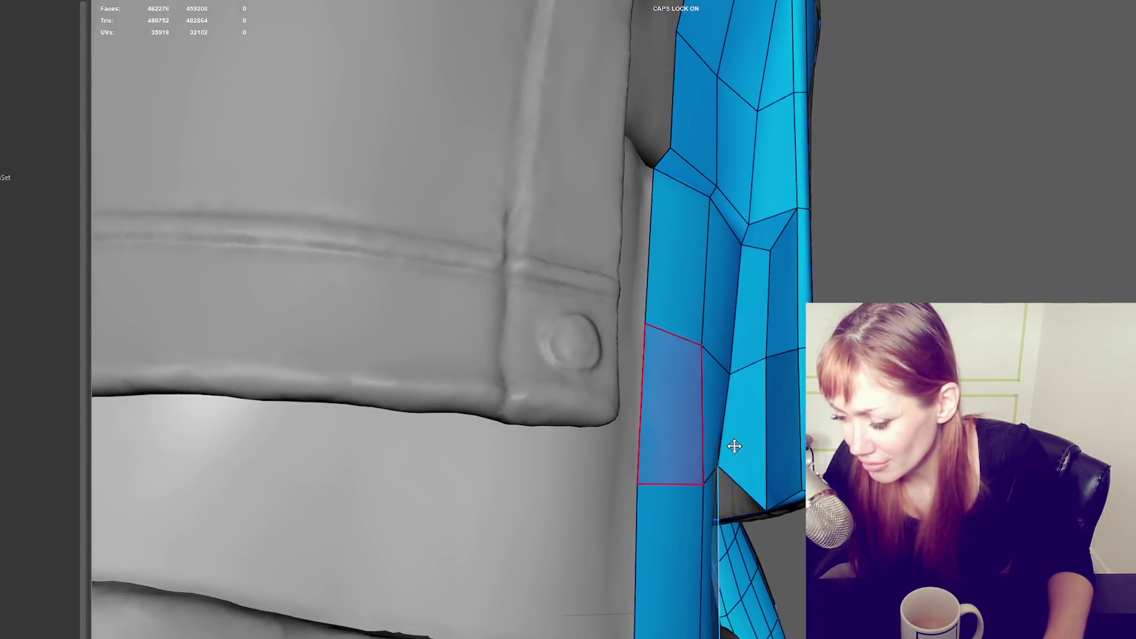
Step: Delete the two faces beside an edge, refill the hole, and fill the next gap
ctrl+shift+click(755, 448)
ctrl+shift+click(778, 451)
shift+click(781, 439)
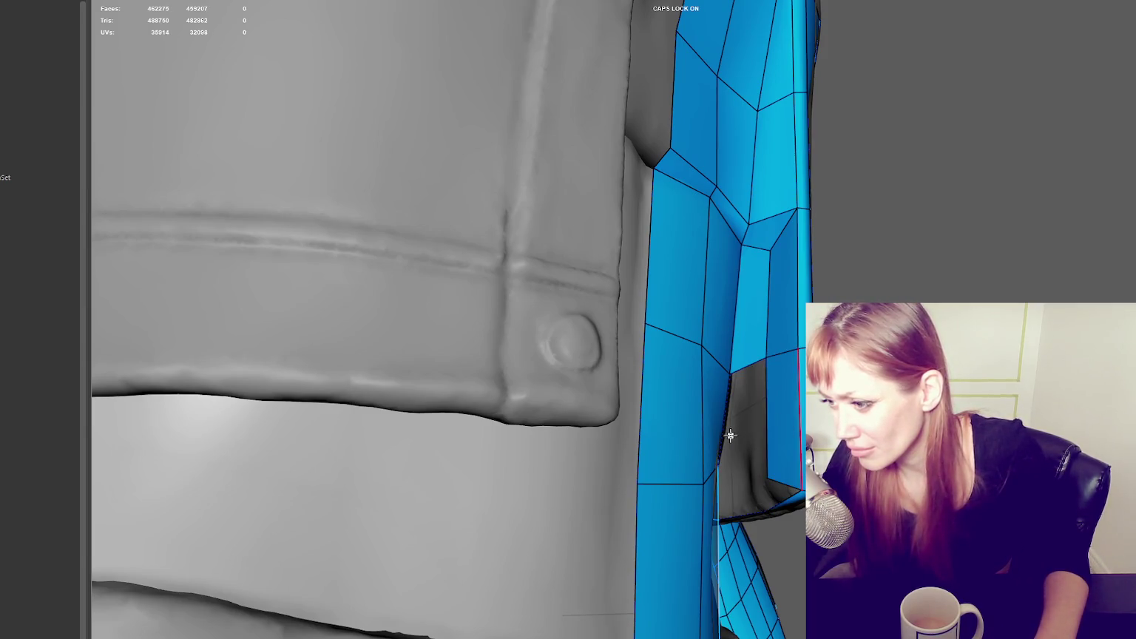
alt+drag(748, 411, 741, 422)
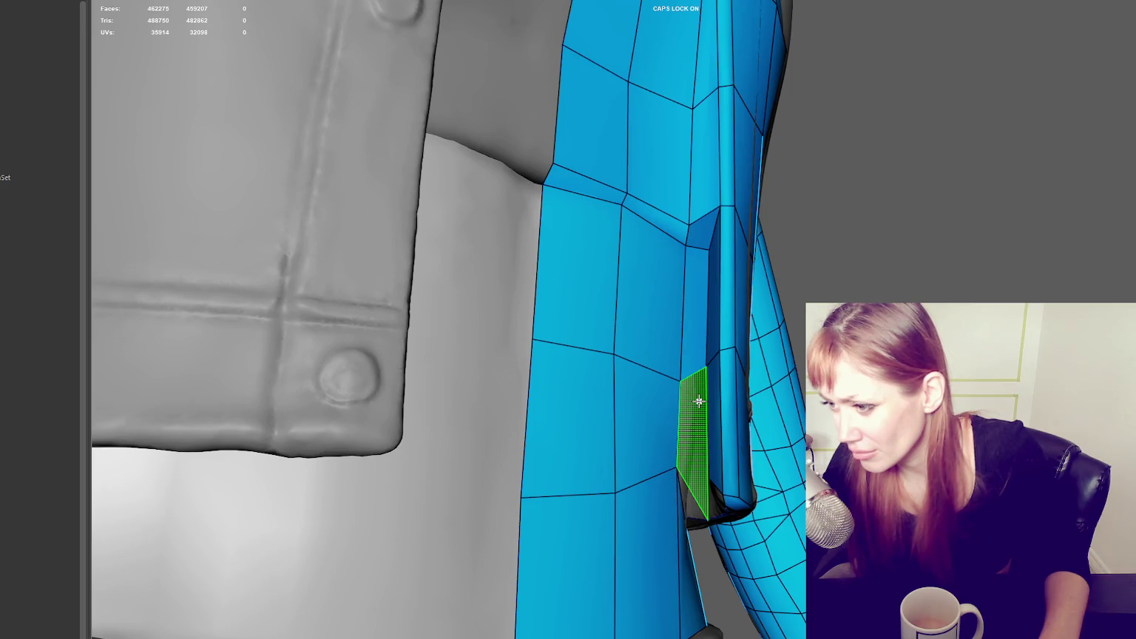
alt+drag(684, 406, 728, 406)
shift+click(723, 424)
Step: Fill the narrow slot with a quad and delete the narrow face beside the collar
alt+drag(761, 458, 751, 421)
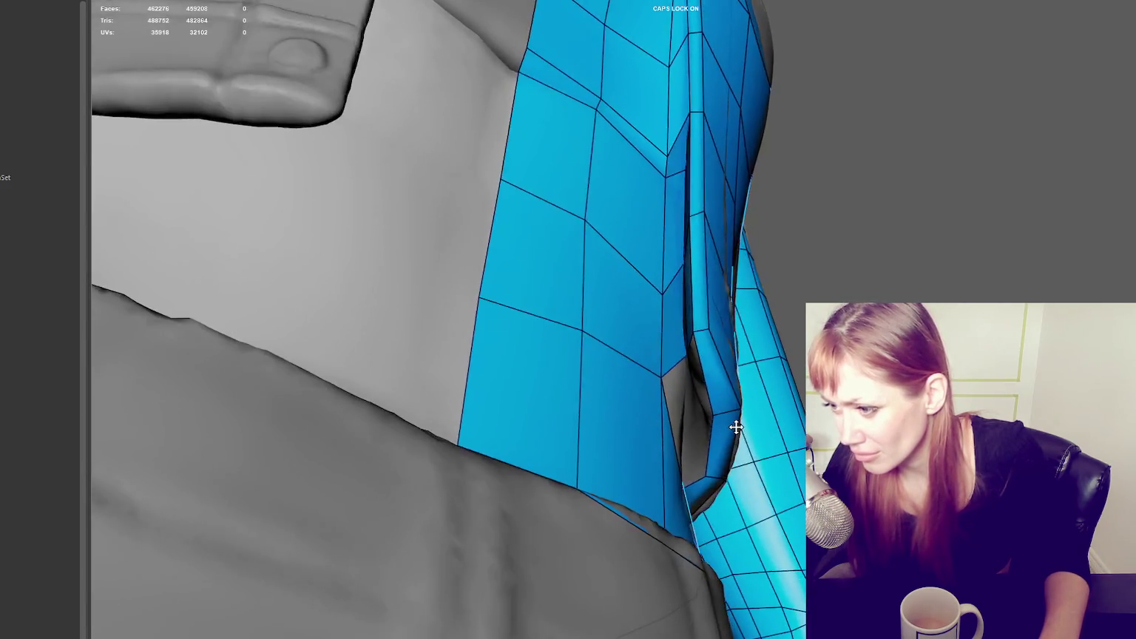
alt+drag(742, 382, 775, 364)
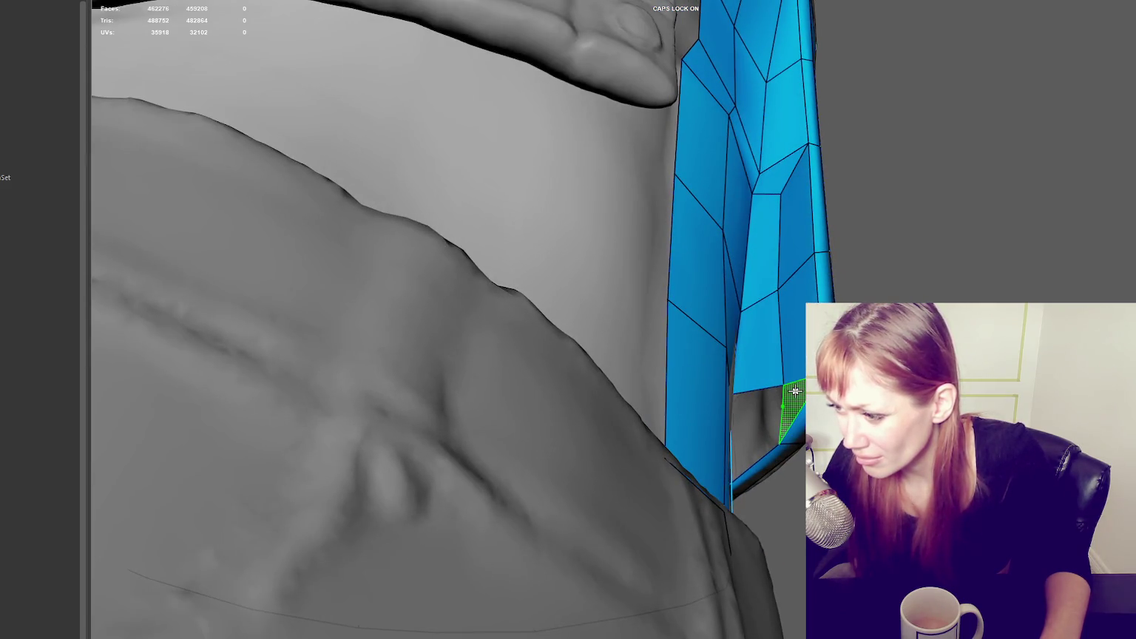
mouse_move(802, 426)
alt+mouse_down()
mouse_move(783, 417)
mouse_move(776, 383)
mouse_move(727, 391)
mouse_move(730, 412)
mouse_move(699, 410)
alt+mouse_up()
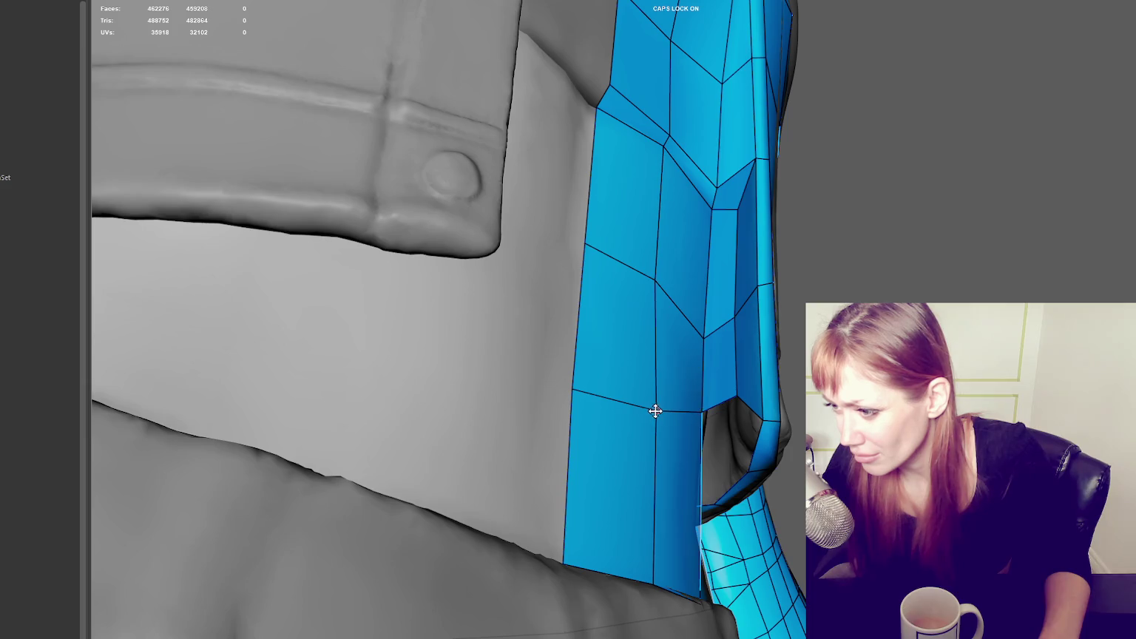
alt+drag(655, 411, 672, 406)
shift+click(740, 405)
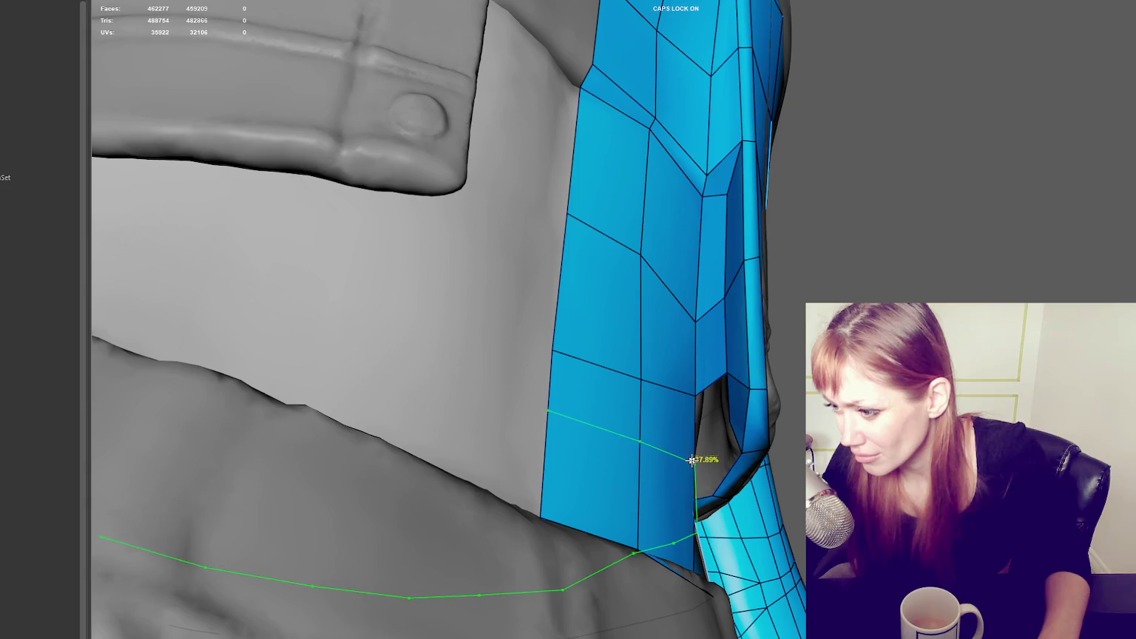
mouse_move(705, 464)
alt+mouse_down()
mouse_move(679, 451)
mouse_move(687, 441)
mouse_move(634, 550)
alt+mouse_up()
ctrl+shift+click(634, 550)
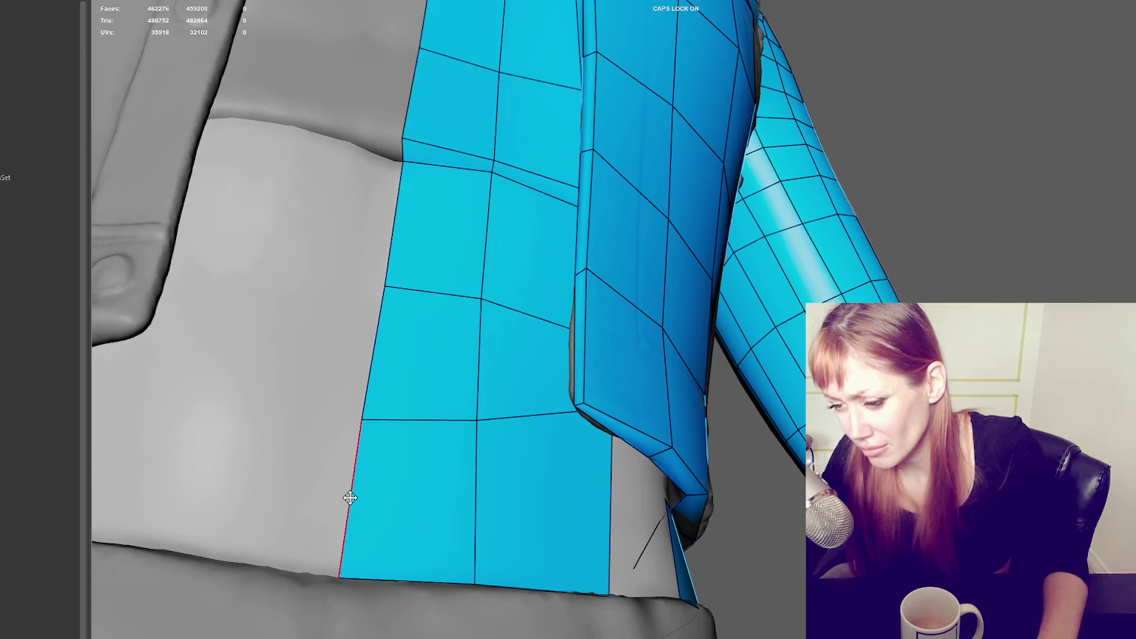
Step: Insert an edge loop across the lower strip and fill the remaining gap
ctrl+click(390, 499)
mouse_move(392, 499)
alt+mouse_down()
mouse_move(678, 500)
mouse_move(730, 373)
alt+mouse_up()
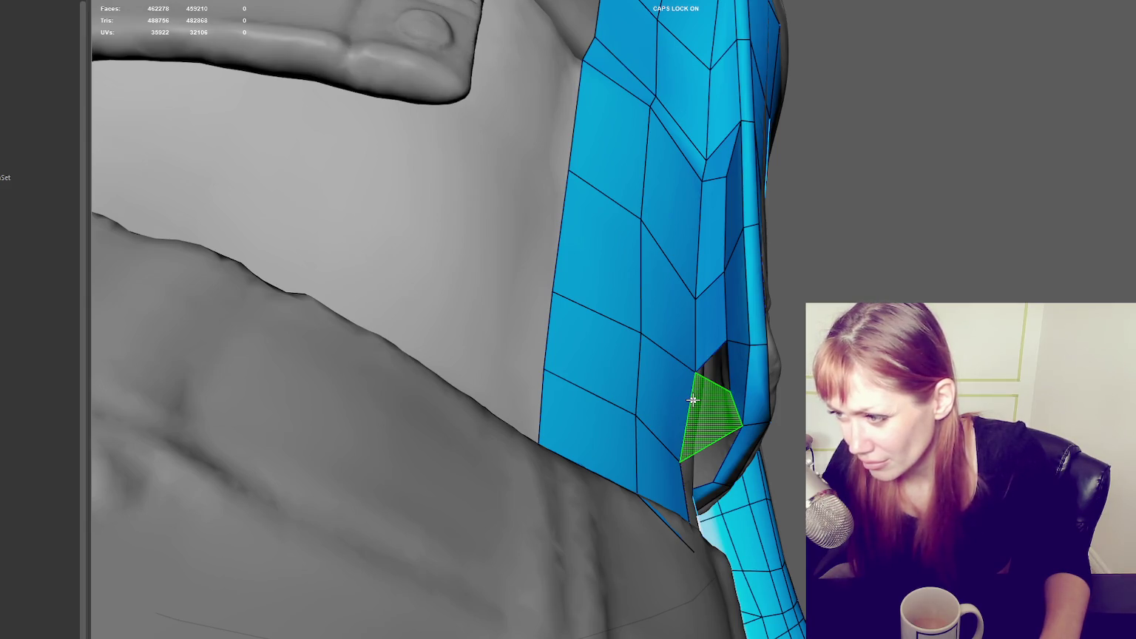
mouse_move(735, 397)
alt+mouse_down()
mouse_move(724, 398)
mouse_move(776, 399)
alt+mouse_up()
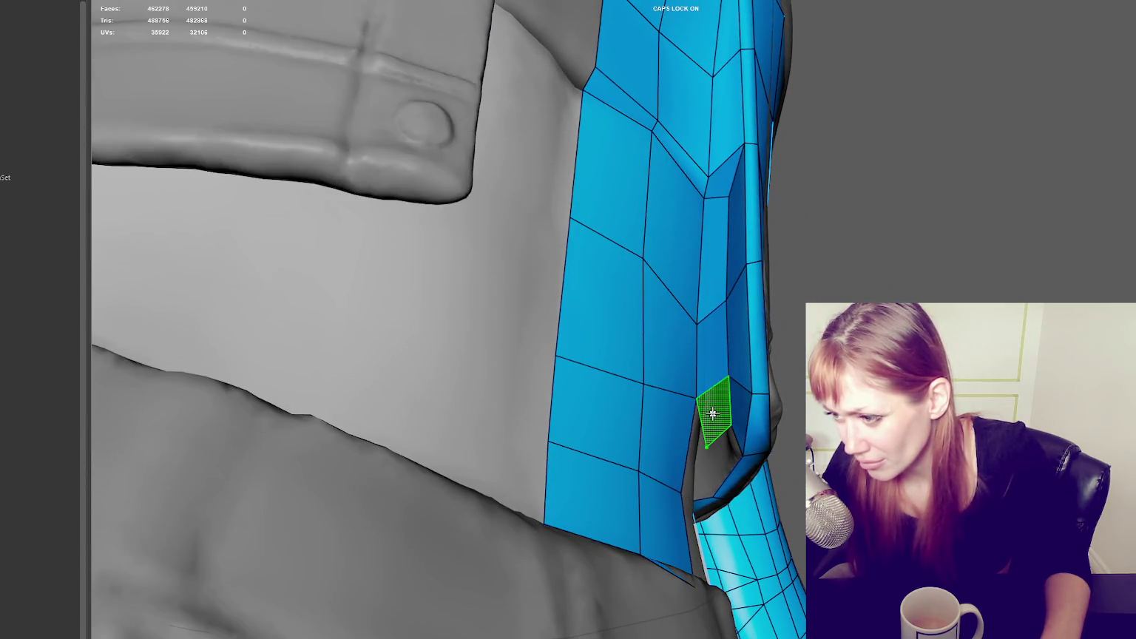
shift+click(715, 415)
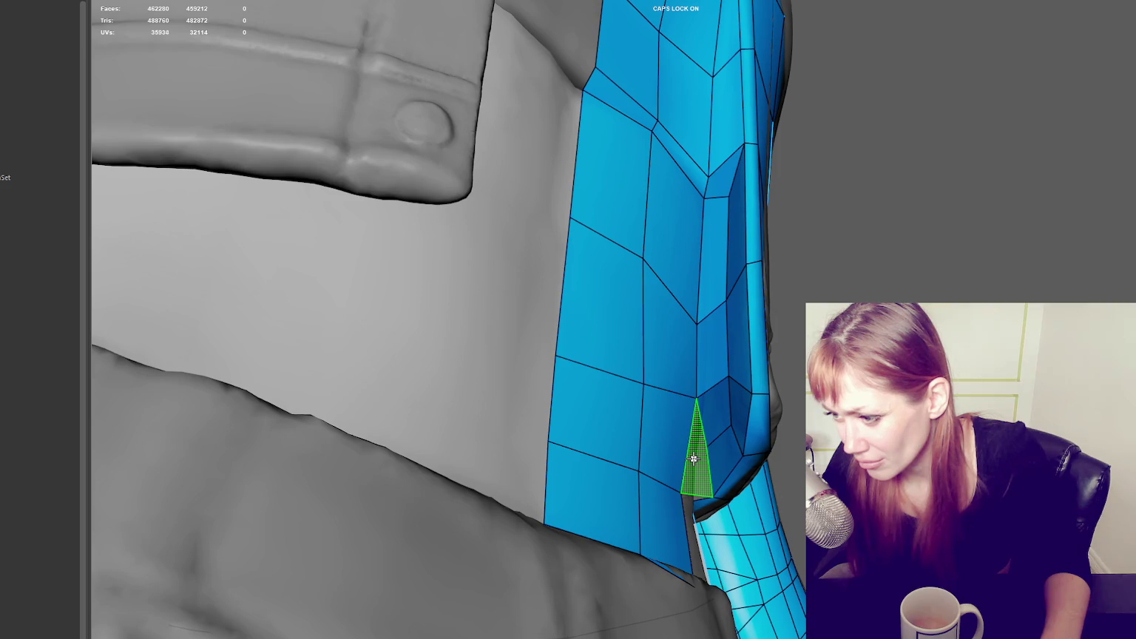
scroll(694, 458, down, 5)
mouse_move(677, 437)
alt+mouse_down()
mouse_move(618, 400)
mouse_move(612, 409)
alt+mouse_up()
scroll(605, 604, up, 4)
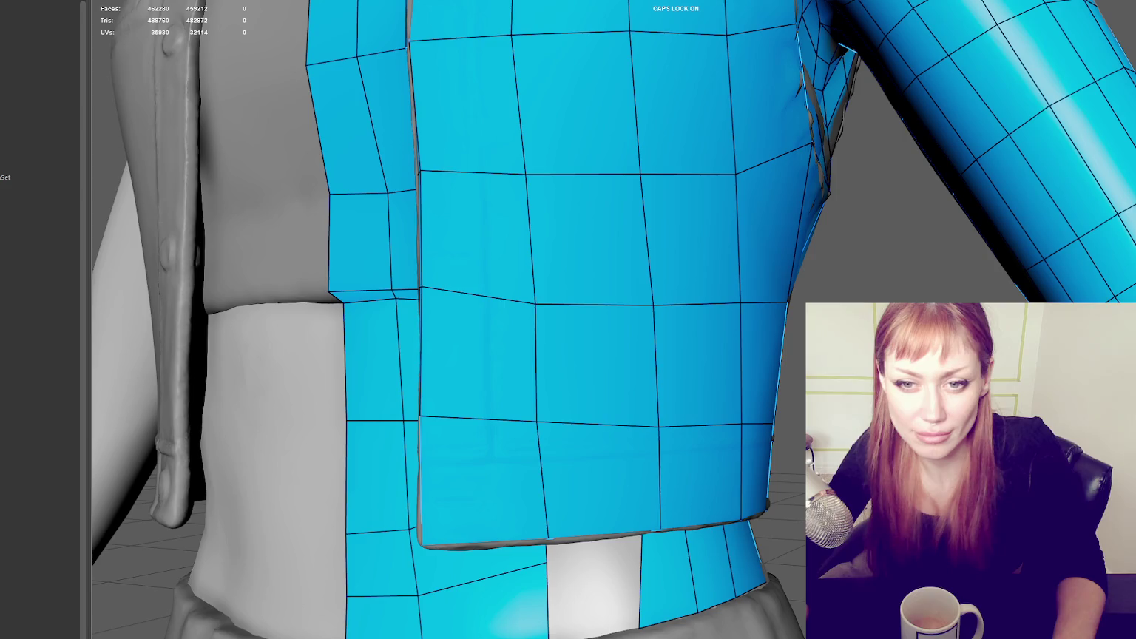
Step: Reshape the patch below the hem and commit two new quads into the gap
mouse_move(196, 388)
alt+mouse_down()
mouse_move(538, 478)
mouse_move(685, 451)
mouse_move(616, 464)
alt+mouse_up()
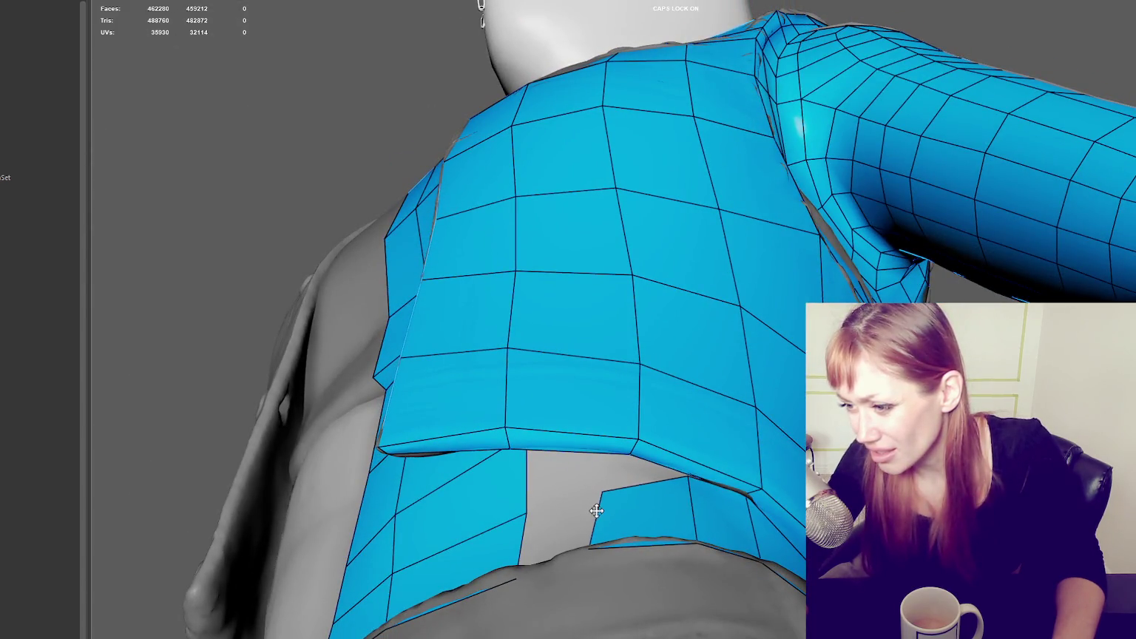
mouse_move(664, 507)
alt+mouse_down()
mouse_move(698, 488)
mouse_move(670, 426)
mouse_move(629, 458)
mouse_move(720, 433)
mouse_move(744, 446)
mouse_move(614, 437)
mouse_move(642, 517)
mouse_move(722, 460)
mouse_move(685, 414)
mouse_move(681, 422)
alt+mouse_up()
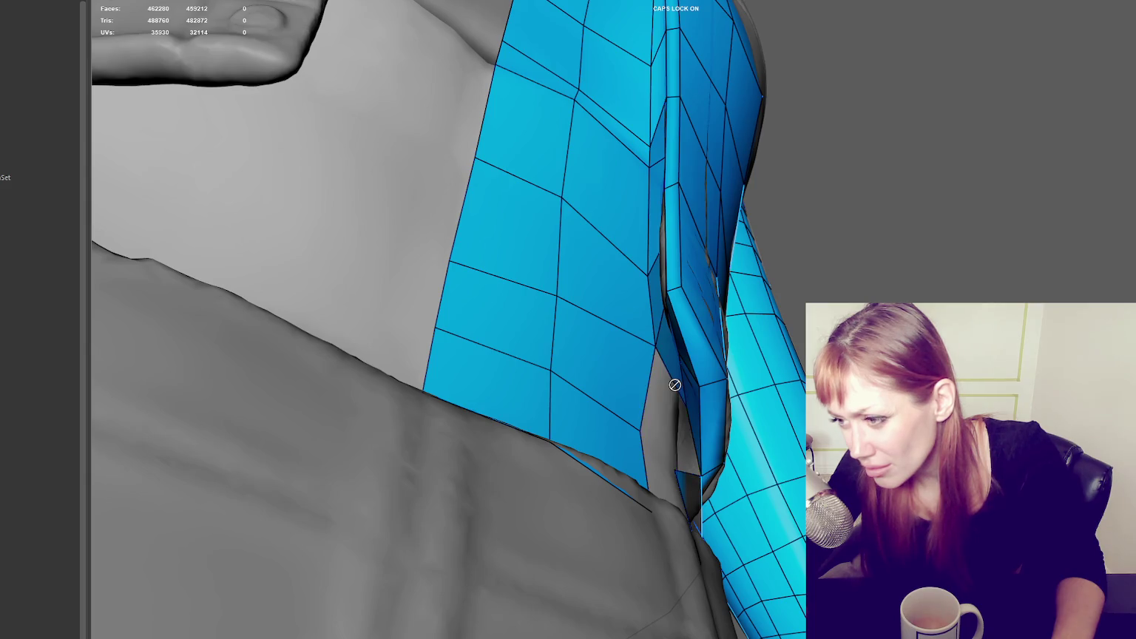
click(668, 447)
shift+click(661, 397)
shift+click(685, 456)
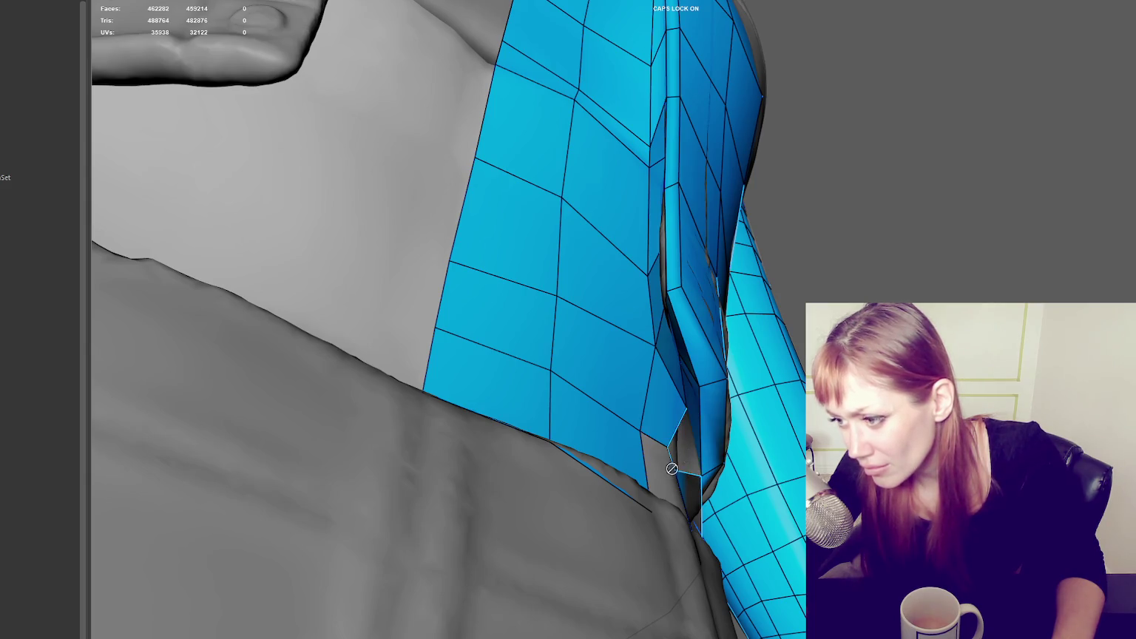
Step: Delete the stray edge and its face near the shoulder
mouse_move(684, 457)
alt+mouse_down()
mouse_move(693, 473)
mouse_move(679, 449)
mouse_move(646, 461)
alt+mouse_up()
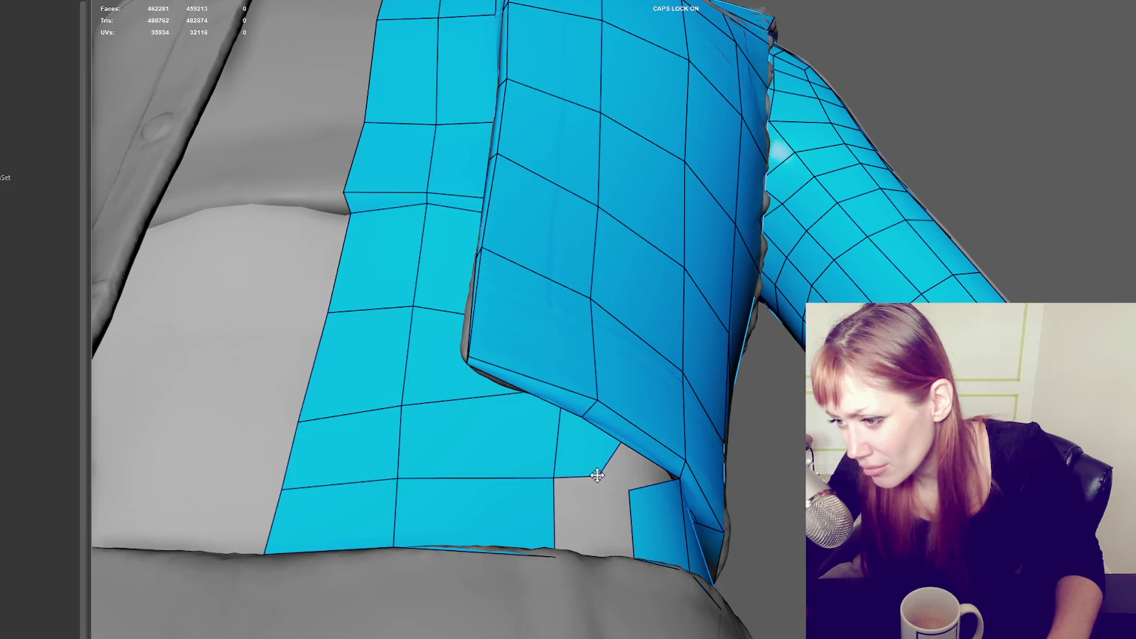
ctrl+shift+click(555, 513)
alt+drag(520, 508, 623, 481)
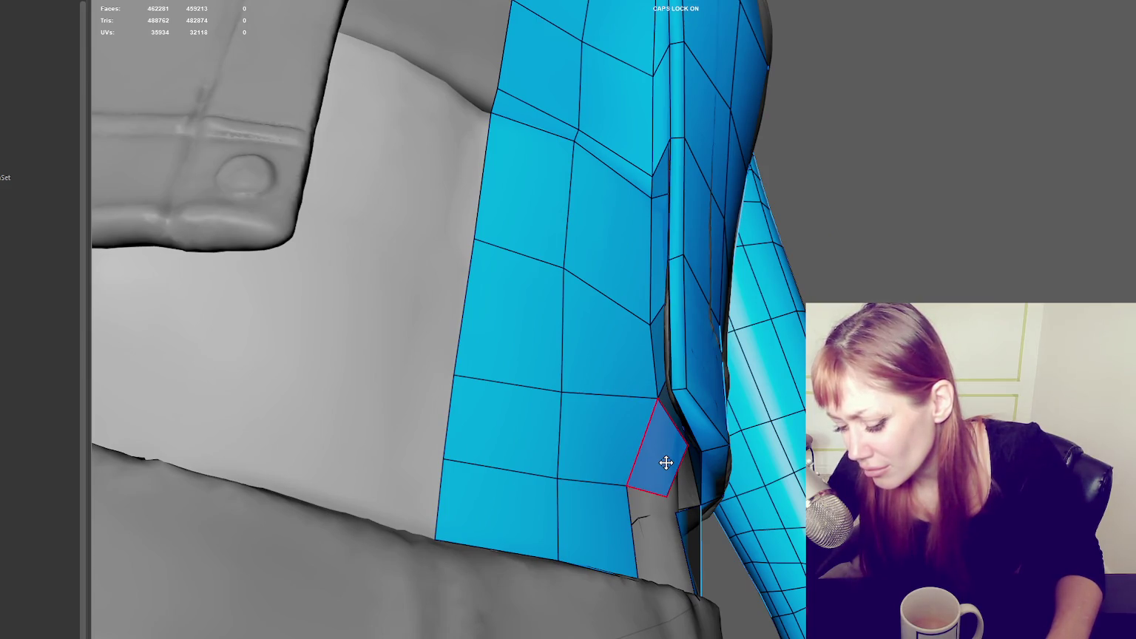
Step: Drag five side-strip vertices to refit the small faces against the sculpt
drag(625, 486, 631, 459)
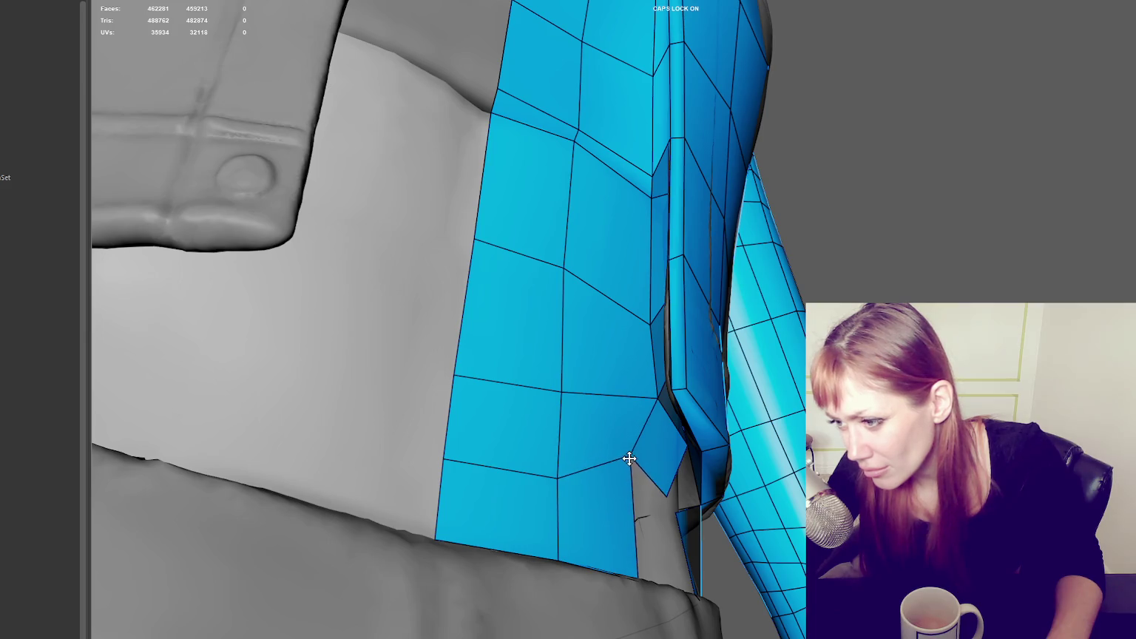
drag(558, 476, 560, 471)
mouse_move(647, 321)
mouse_down()
mouse_move(649, 288)
mouse_move(679, 307)
mouse_up()
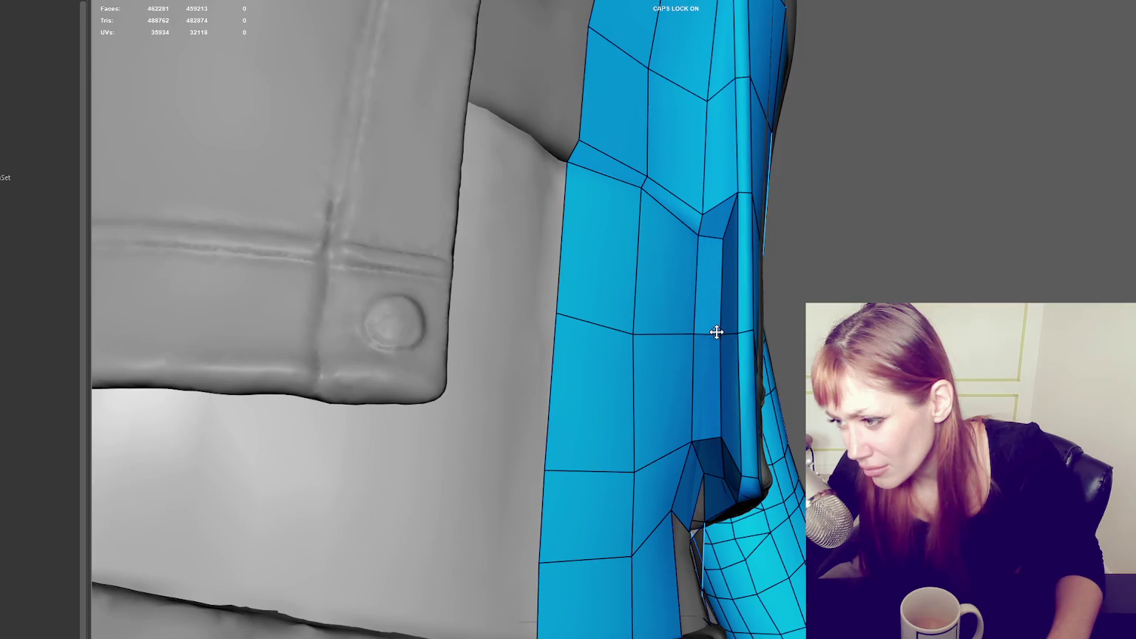
drag(640, 464, 632, 466)
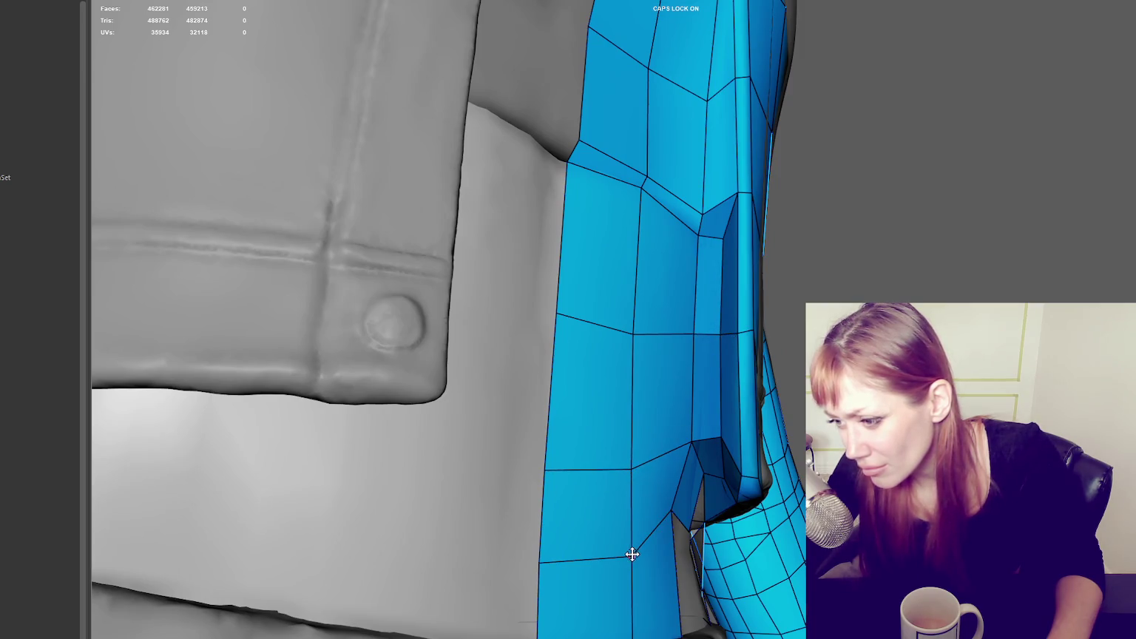
drag(691, 444, 684, 433)
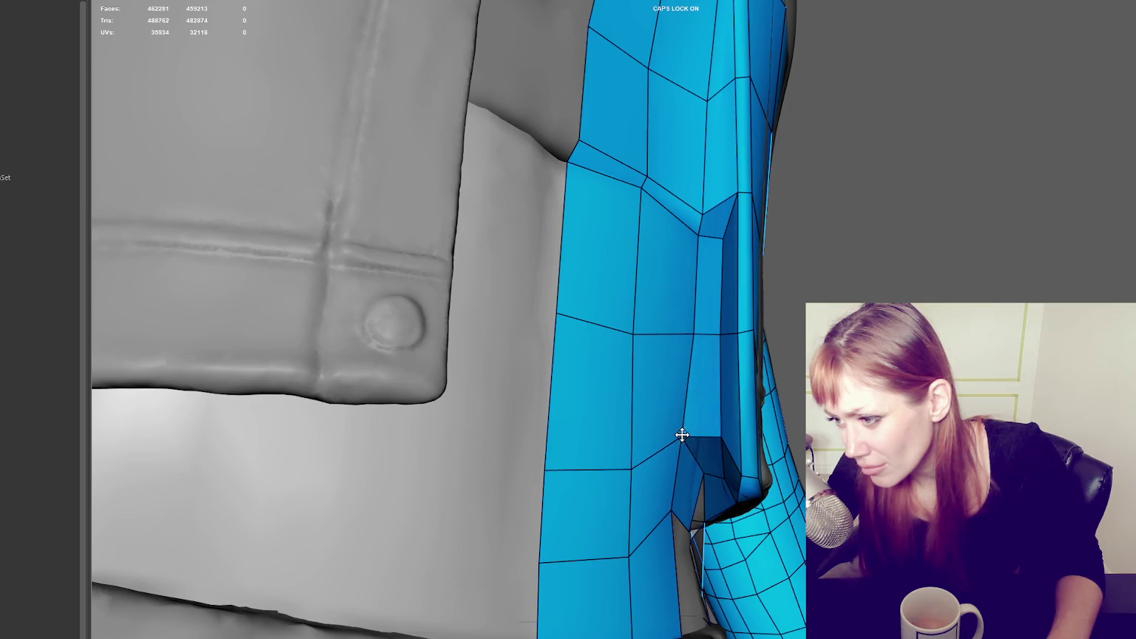
Step: Fill two new quads in the gap below the jacket hem
mouse_move(688, 443)
alt+mouse_down()
mouse_move(679, 461)
mouse_move(646, 472)
mouse_move(659, 477)
mouse_move(614, 605)
alt+mouse_up()
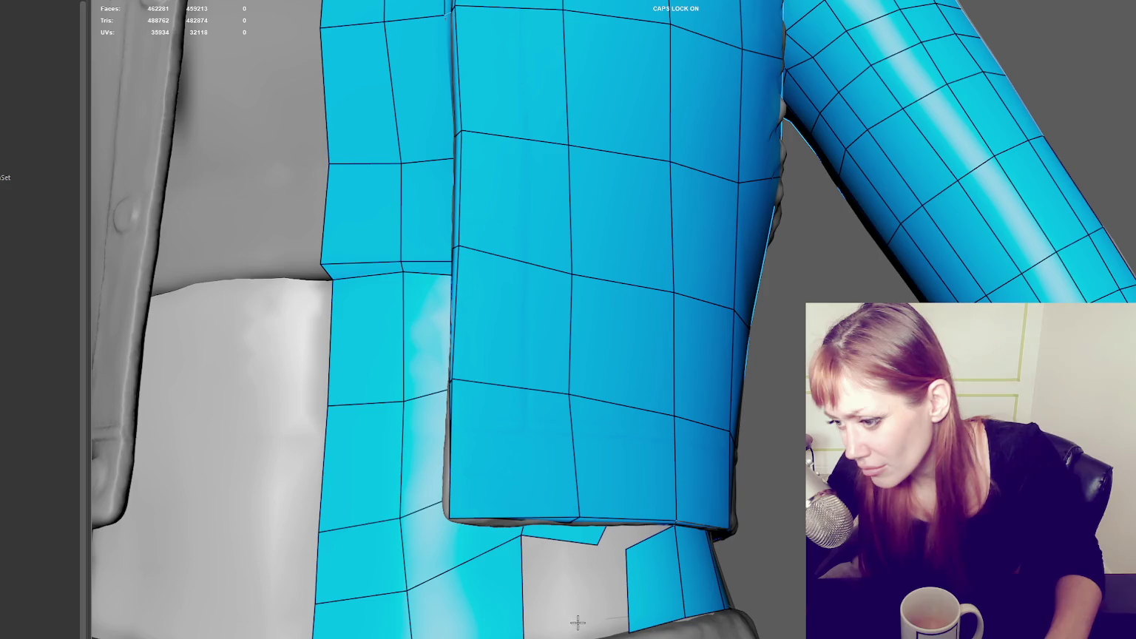
shift+click(560, 580)
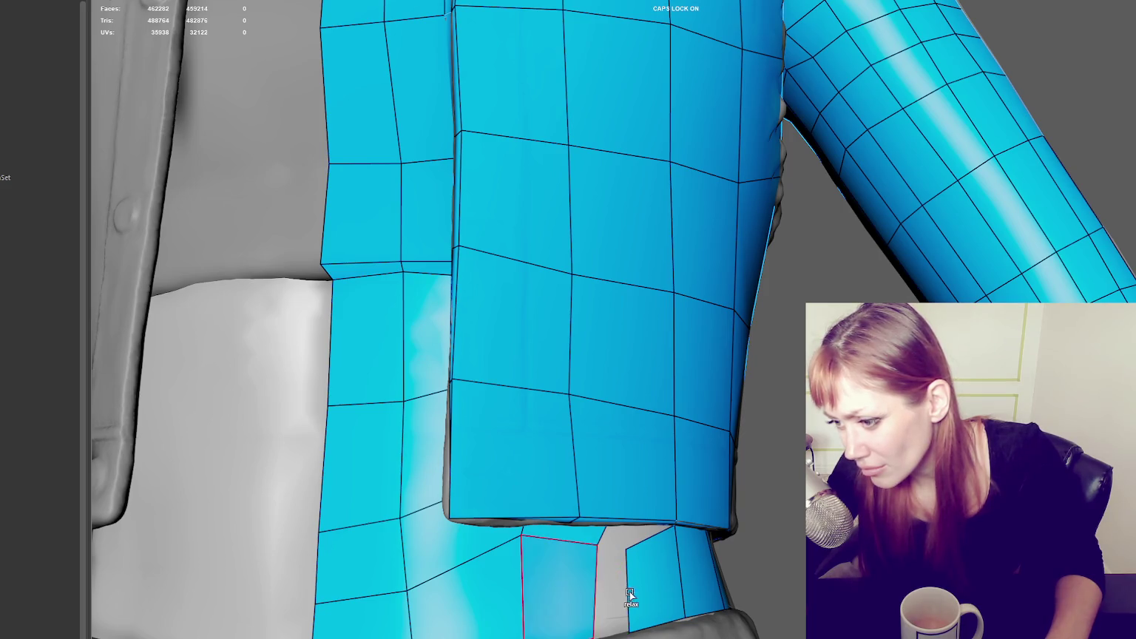
shift+click(609, 581)
Step: Pull strip and lapel-edge vertices onto the surface to even out the quads
mouse_move(608, 582)
alt+mouse_down()
mouse_move(667, 499)
mouse_move(710, 487)
mouse_move(708, 424)
alt+mouse_up()
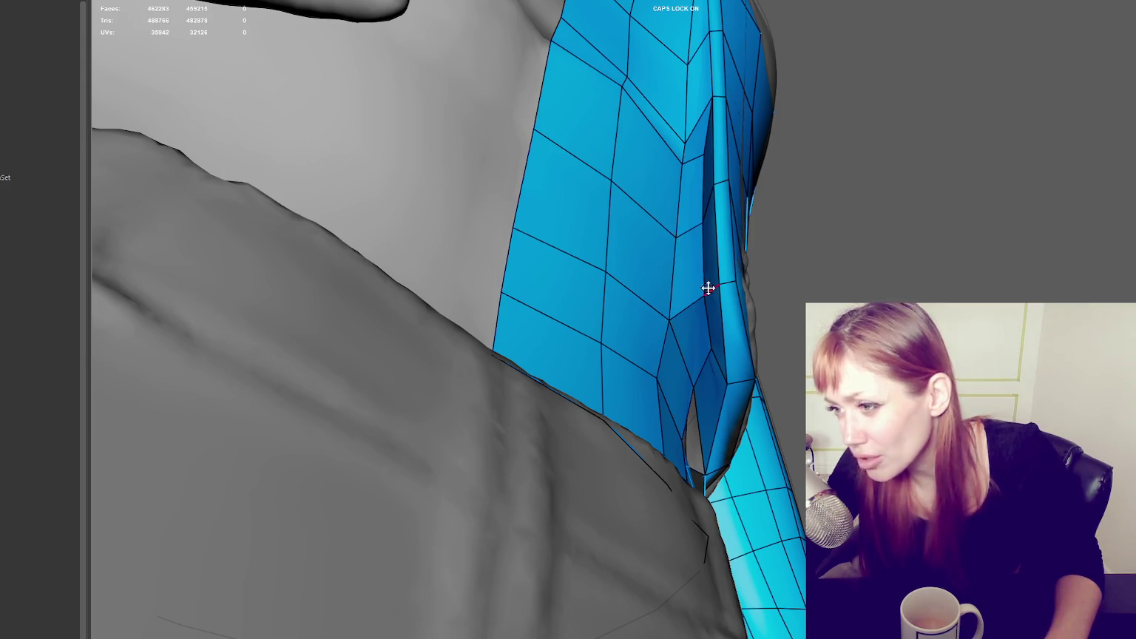
alt+drag(707, 289, 624, 286)
drag(520, 434, 520, 447)
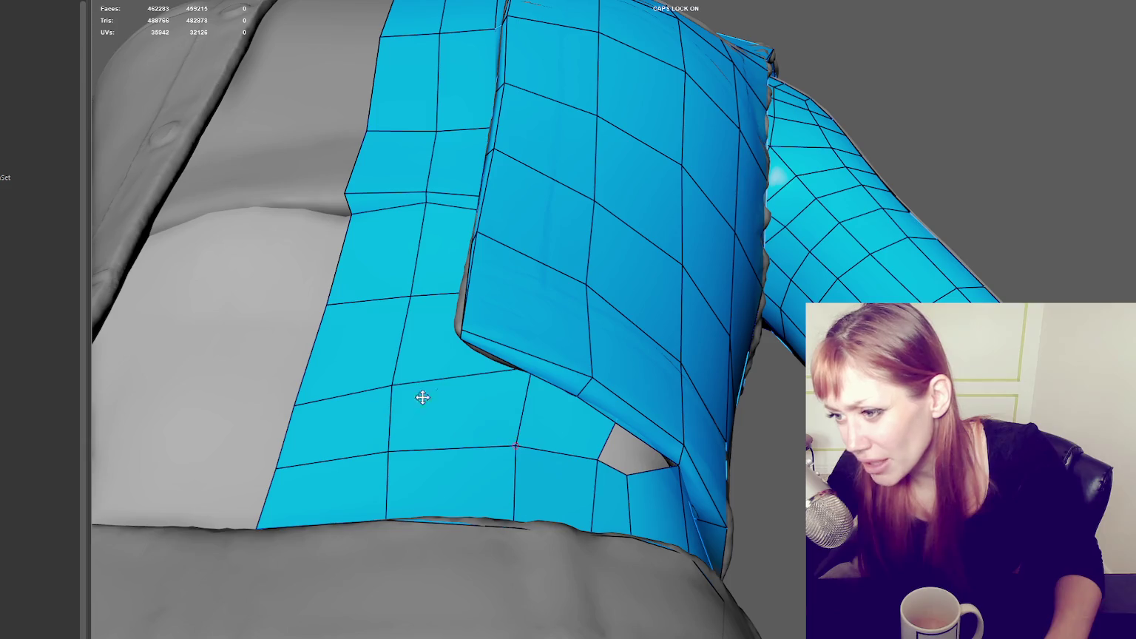
drag(384, 387, 392, 372)
drag(296, 405, 303, 377)
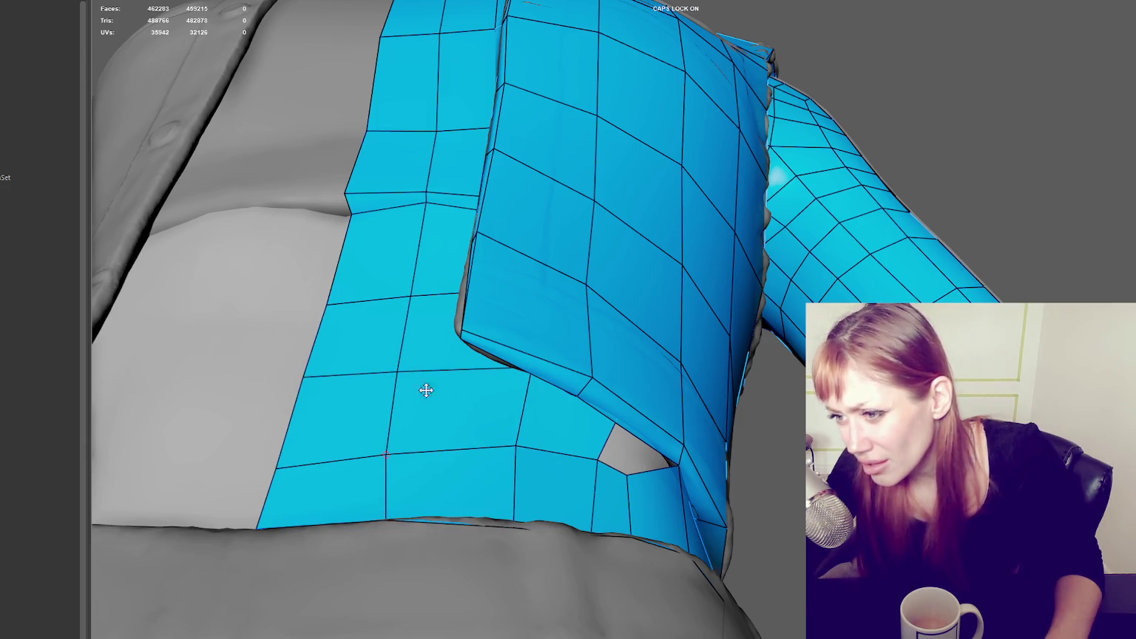
Step: Refit the strip's lower-end and side-edge vertices to straighten the edge loop
alt+drag(520, 317, 646, 360)
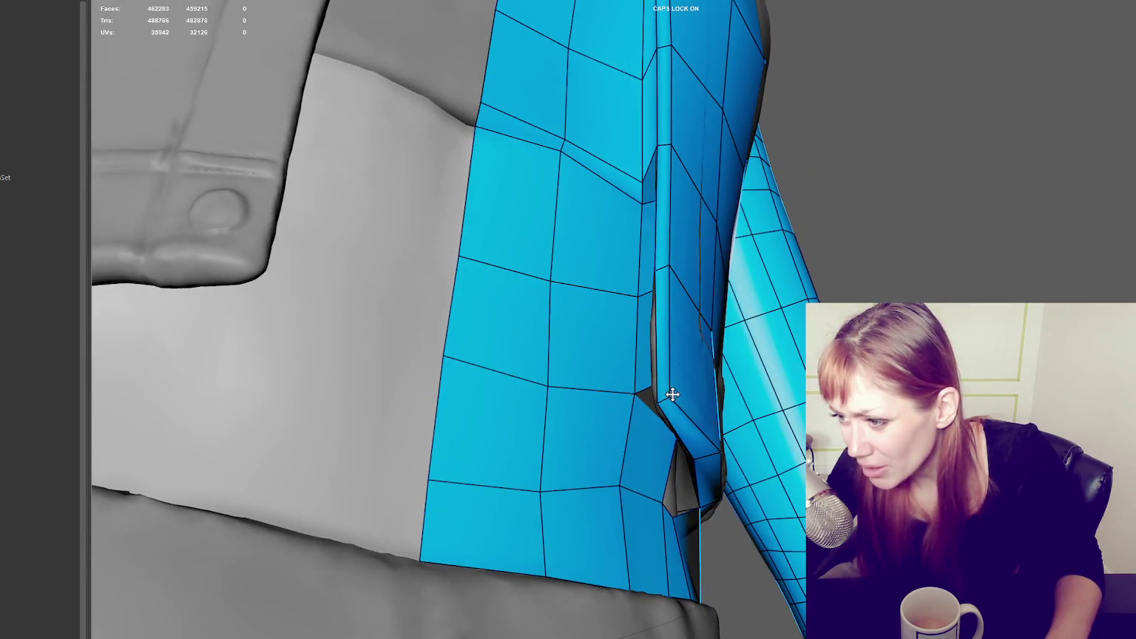
mouse_move(685, 388)
mouse_down()
mouse_move(677, 413)
mouse_move(673, 388)
mouse_move(685, 395)
mouse_move(657, 448)
mouse_up()
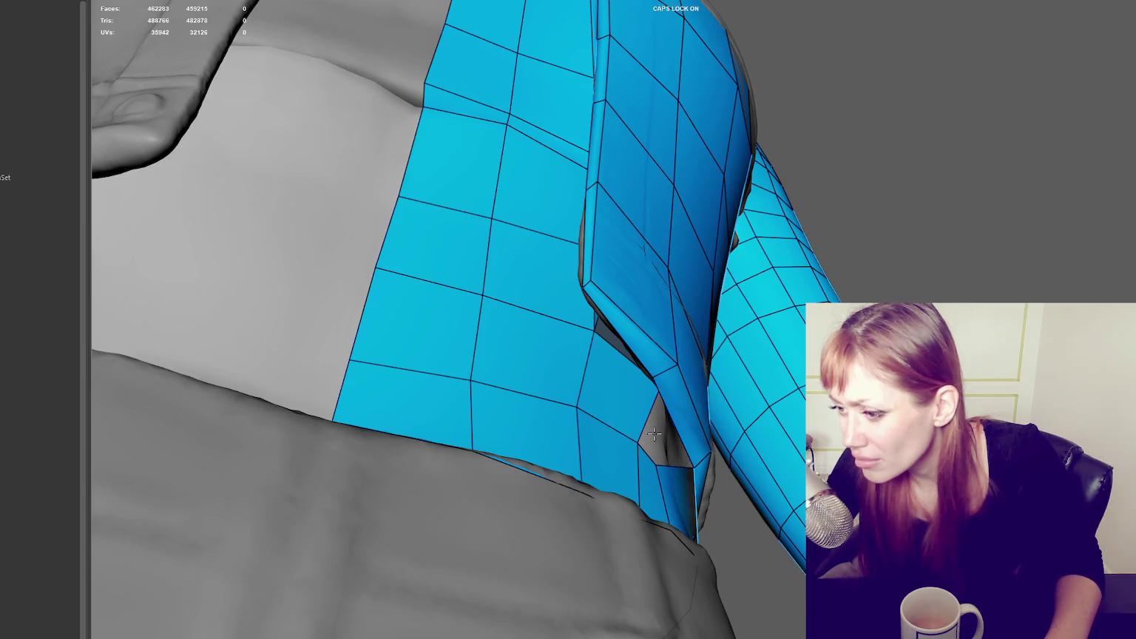
mouse_move(659, 451)
alt+mouse_down()
mouse_move(687, 431)
mouse_move(745, 449)
alt+mouse_up()
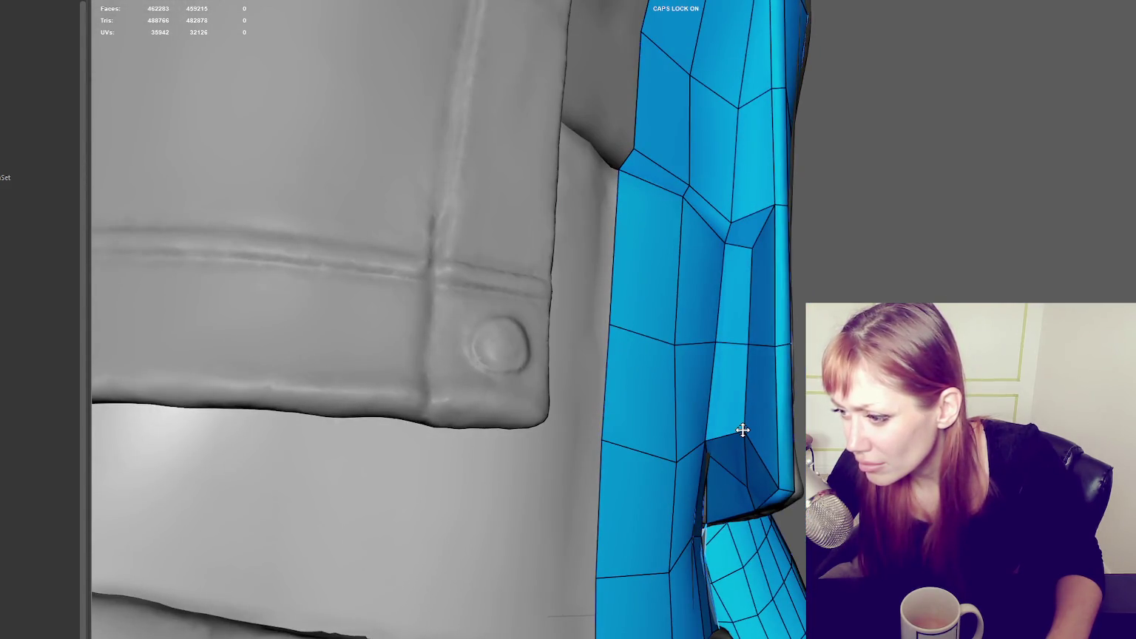
drag(675, 462, 674, 441)
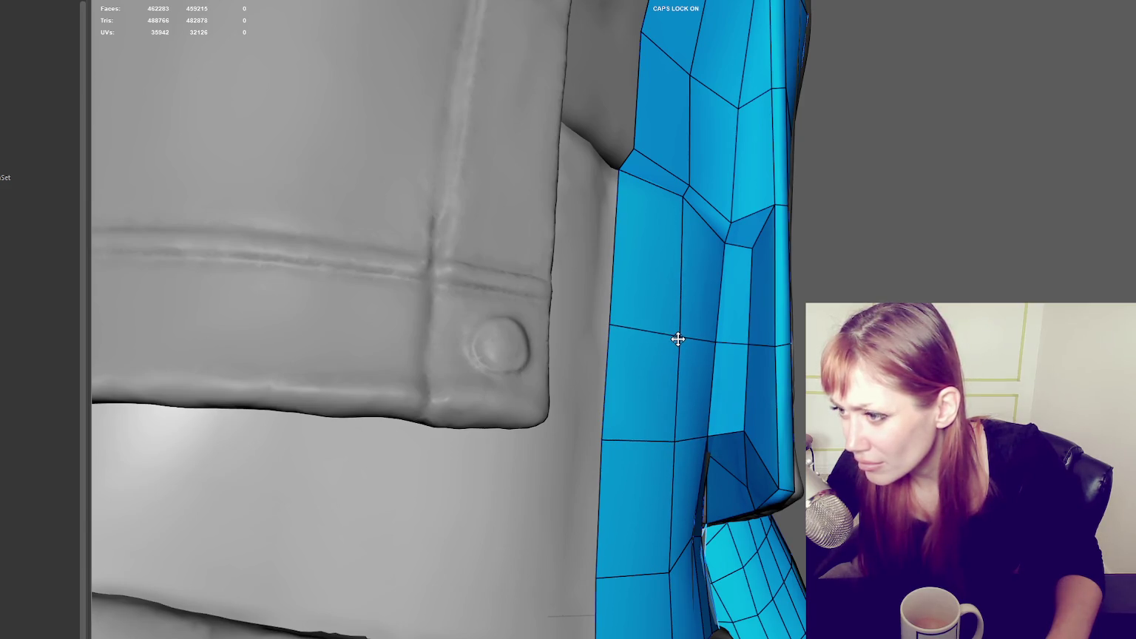
mouse_move(729, 221)
mouse_down()
mouse_move(773, 248)
mouse_move(735, 284)
mouse_move(732, 266)
mouse_up()
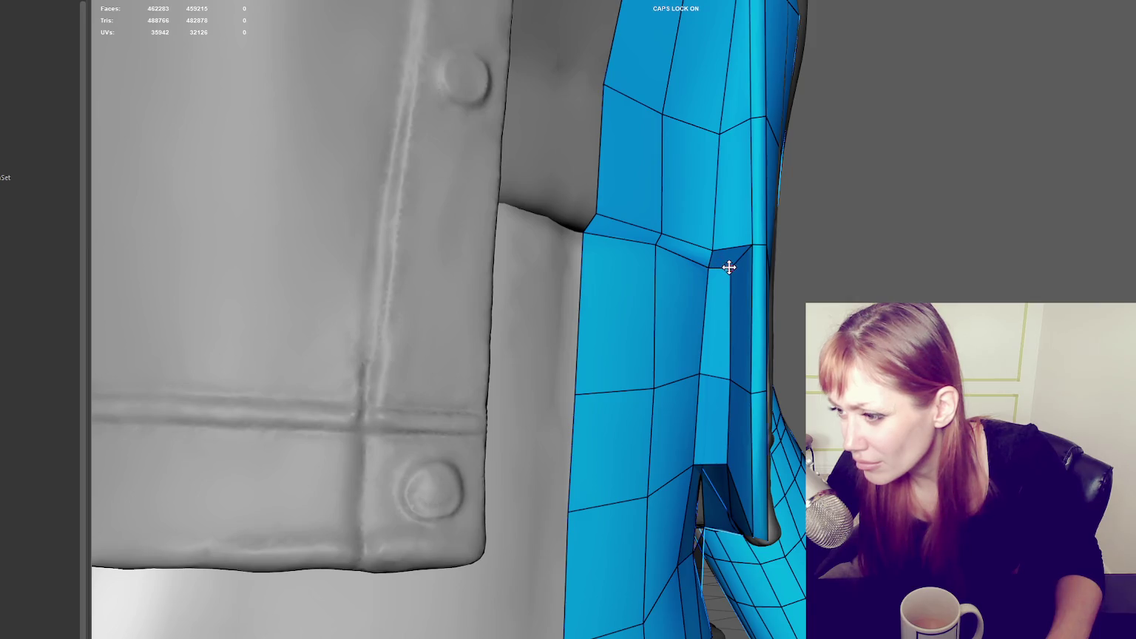
drag(749, 250, 712, 248)
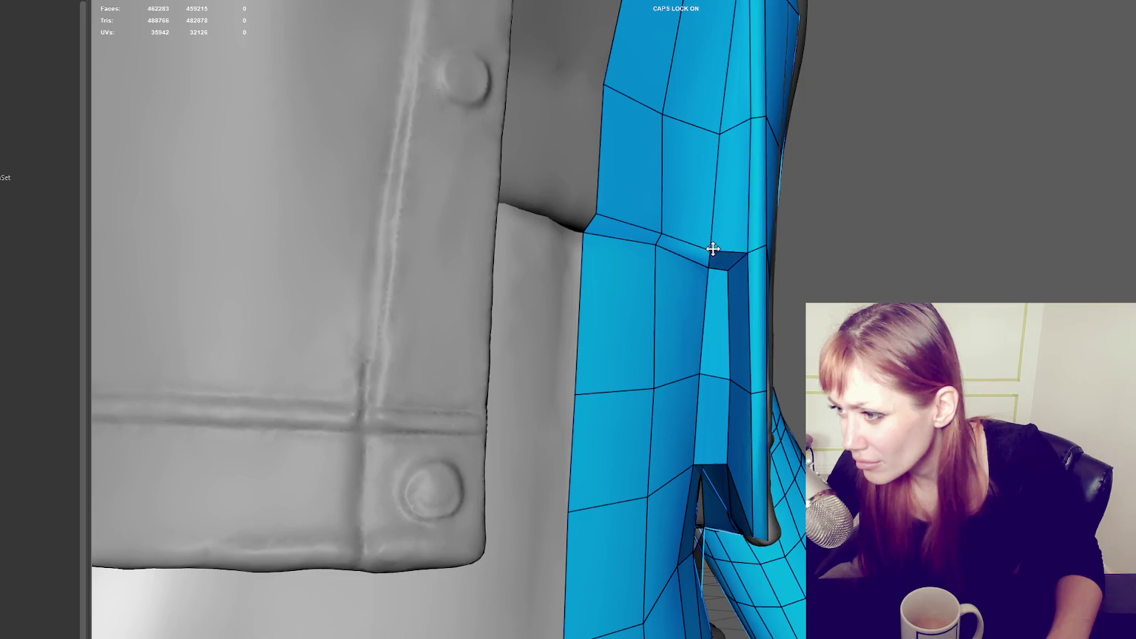
Step: Insert a vertical edge loop through the side strip and relax the vertices around it
scroll(729, 253, down, 1)
scroll(718, 192, down, 3)
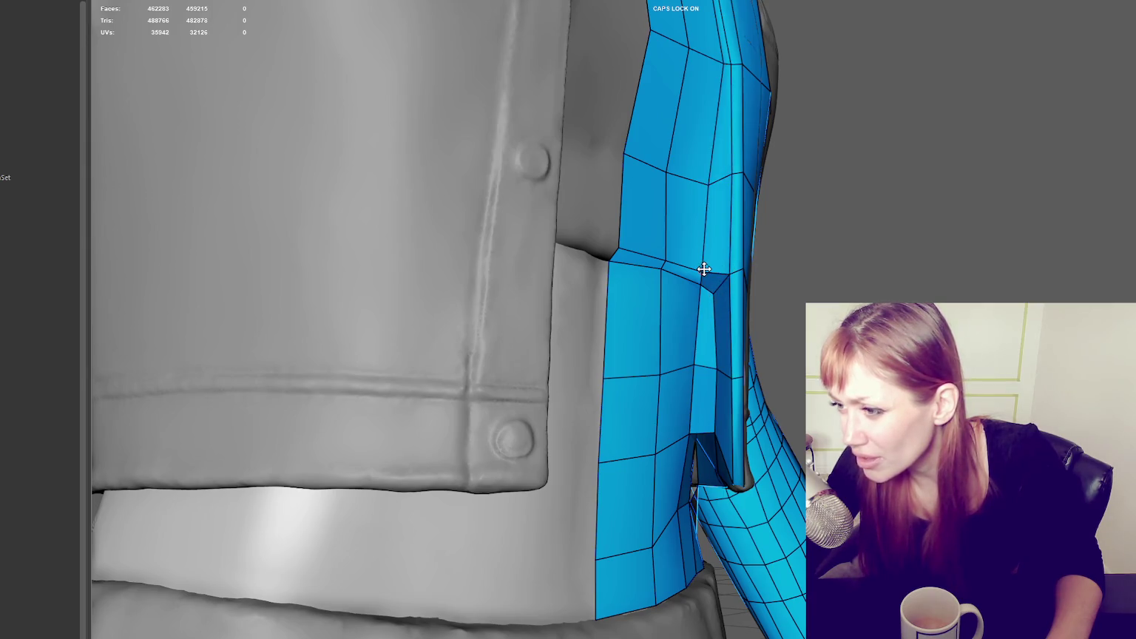
drag(732, 273, 728, 279)
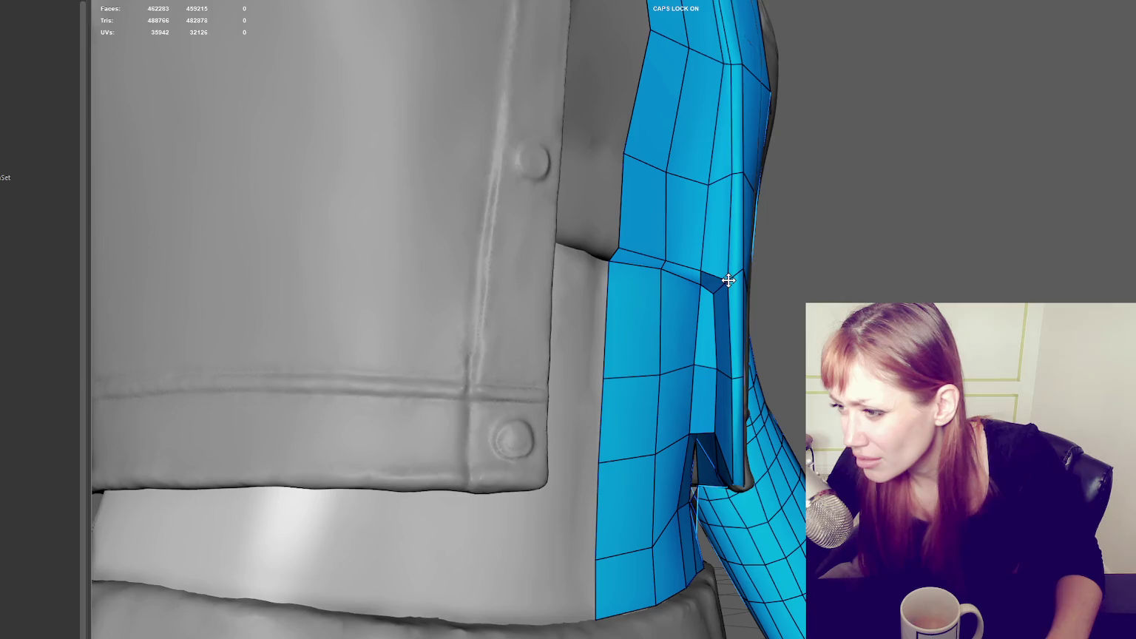
ctrl+click(704, 237)
shift+drag(706, 237, 676, 169)
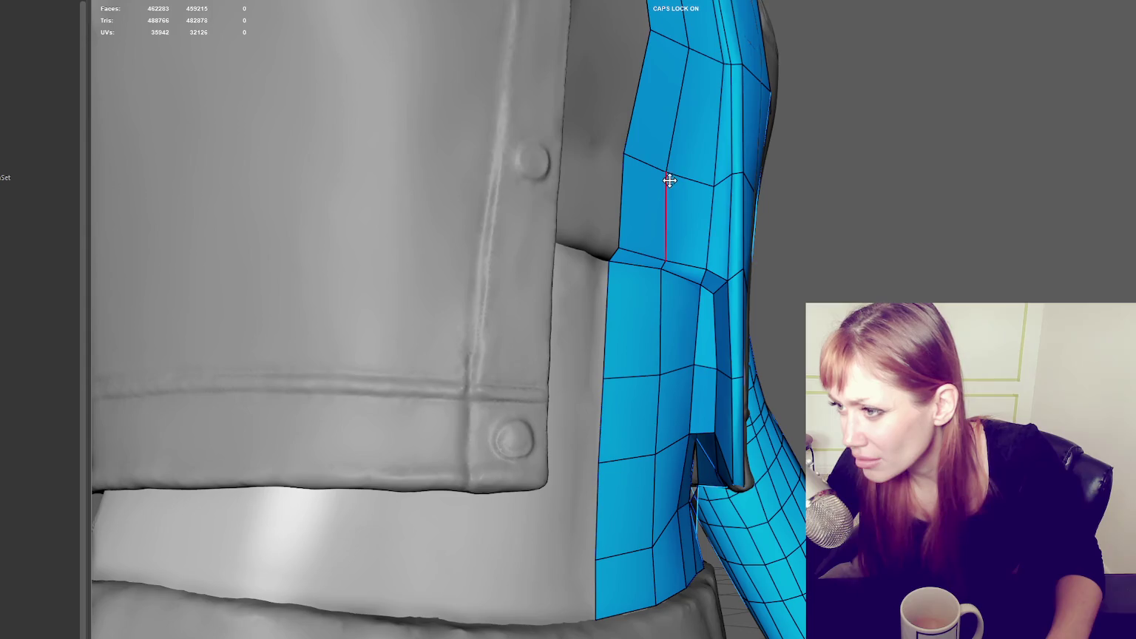
scroll(676, 169, down, 3)
scroll(665, 178, down, 3)
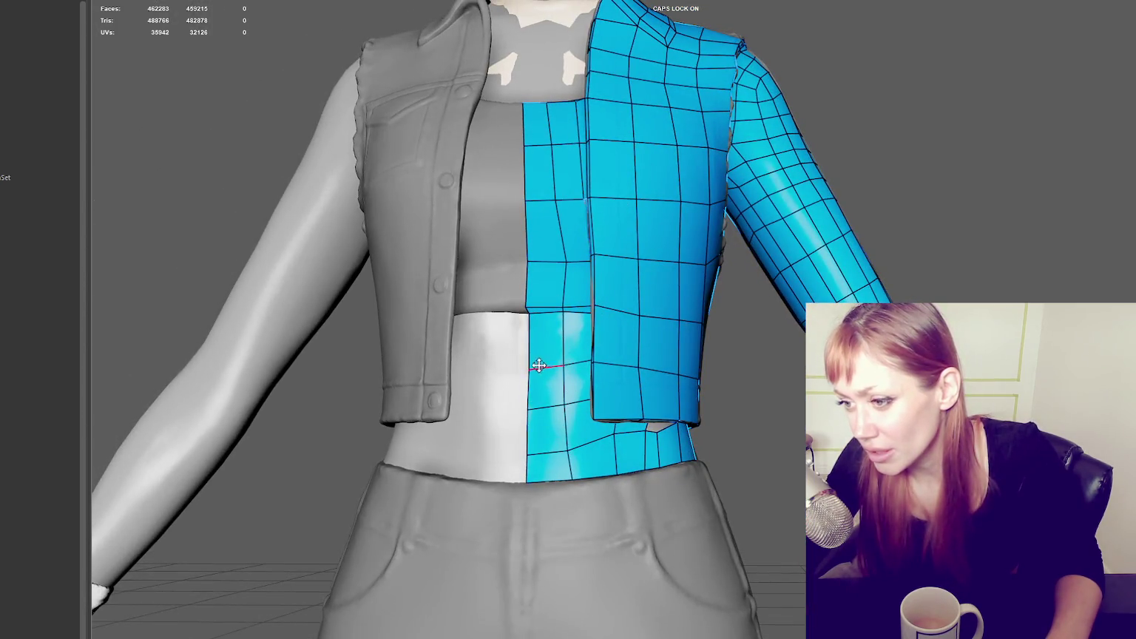
Step: Raise a crop-top border vertex and inspect the area under the jacket hem
drag(527, 408, 527, 402)
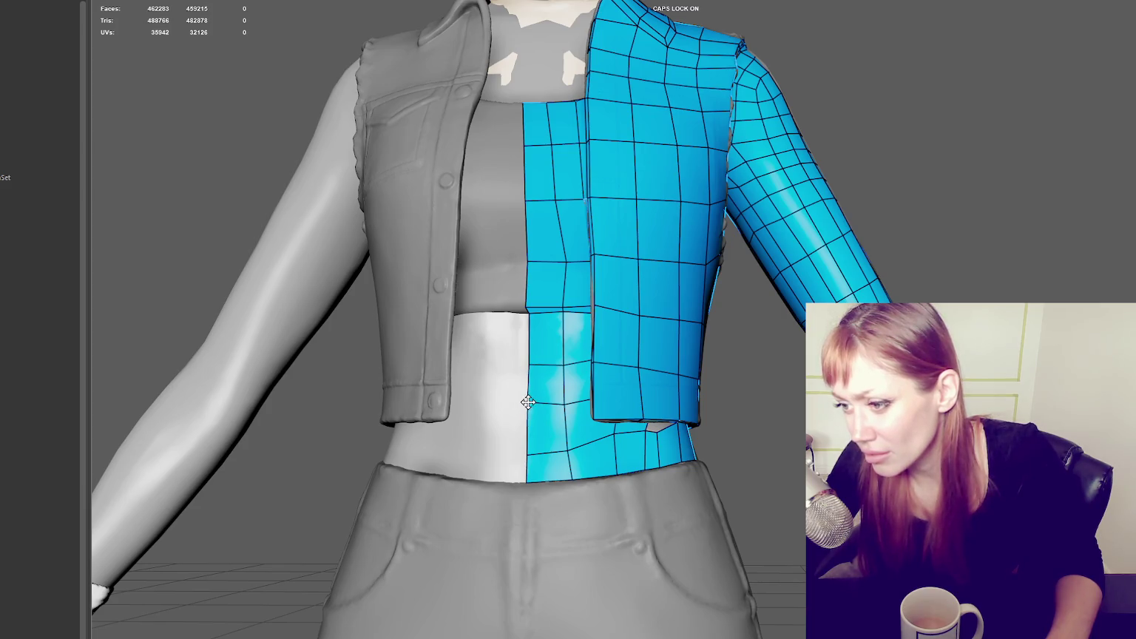
drag(613, 443, 647, 433)
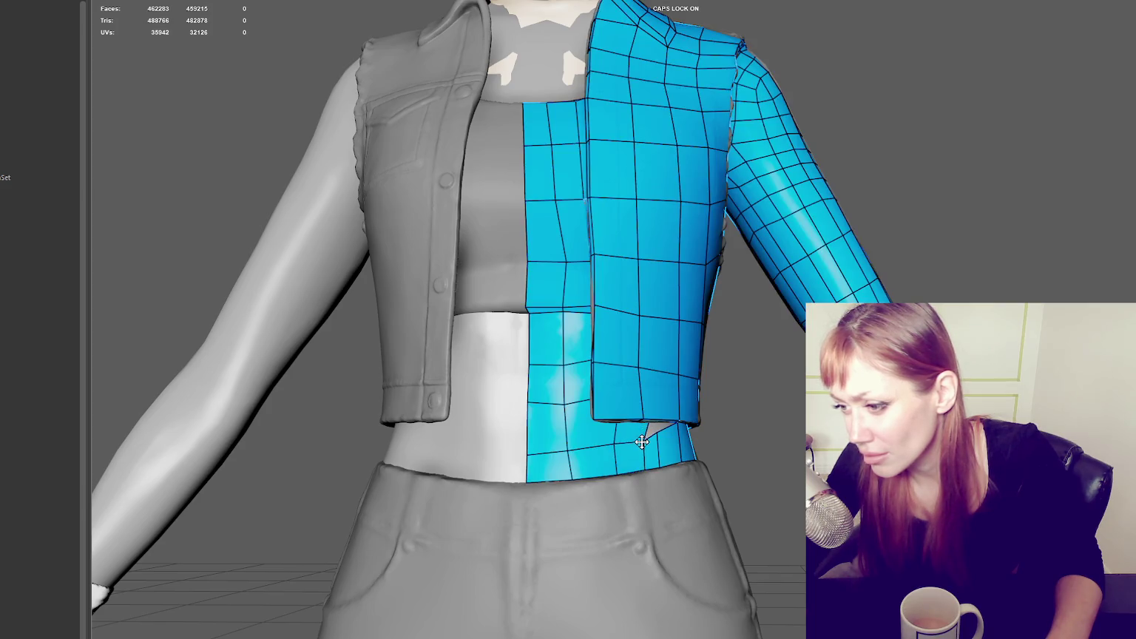
alt+drag(692, 437, 644, 454)
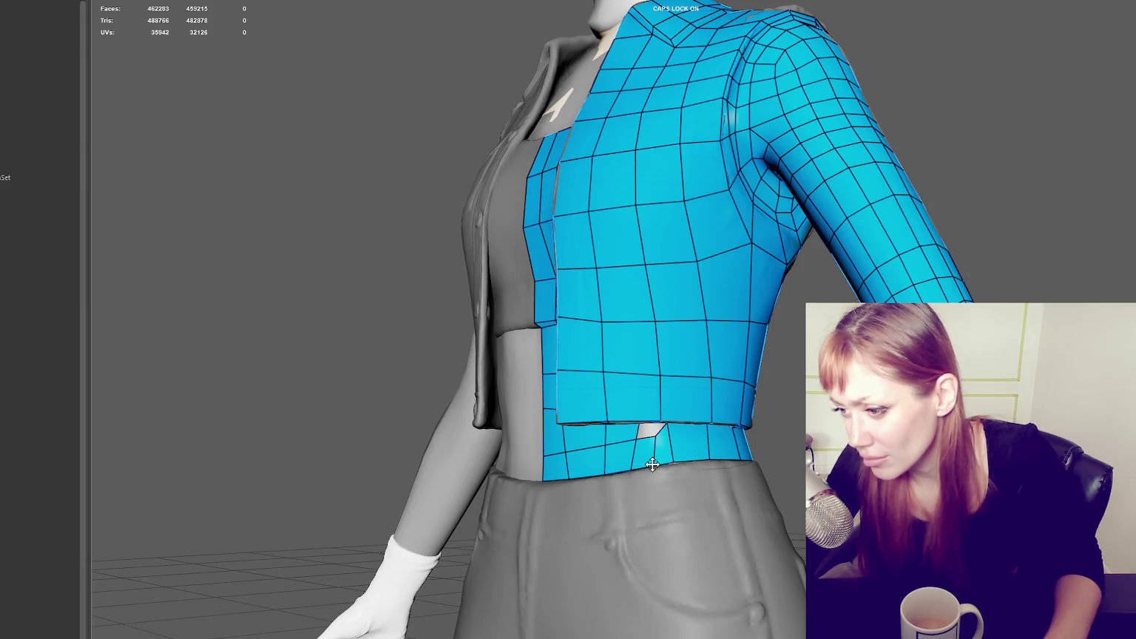
scroll(651, 464, up, 2)
scroll(667, 461, up, 3)
scroll(679, 477, down, 2)
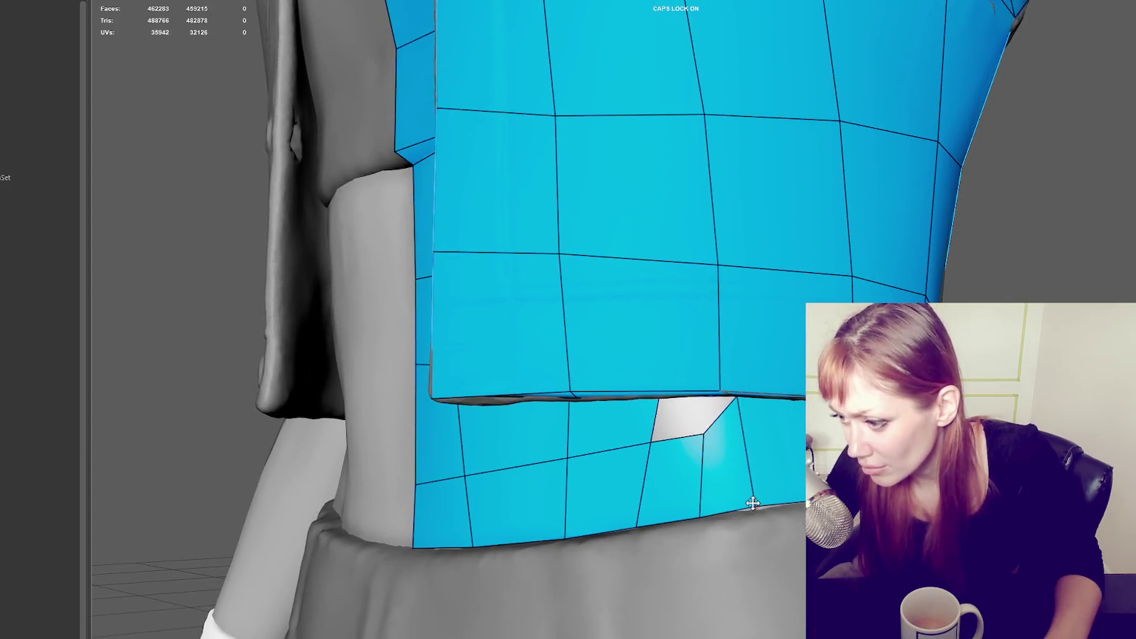
mouse_move(754, 503)
alt+mouse_down()
mouse_move(758, 451)
mouse_move(738, 371)
alt+mouse_up()
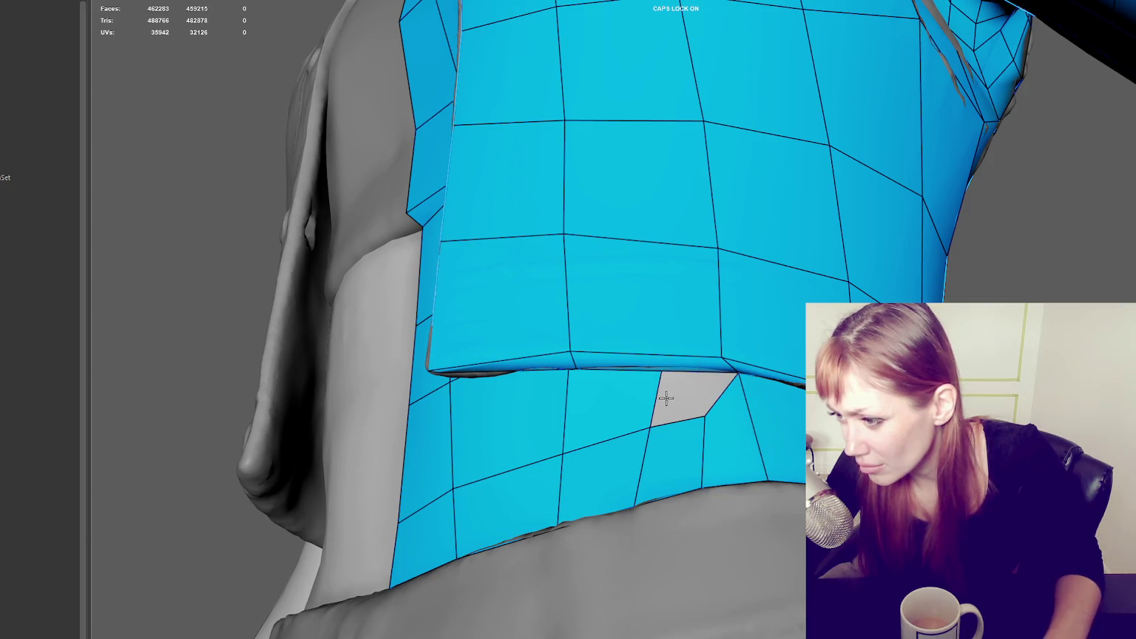
mouse_move(750, 392)
alt+mouse_down()
mouse_move(732, 310)
mouse_move(691, 378)
alt+mouse_up()
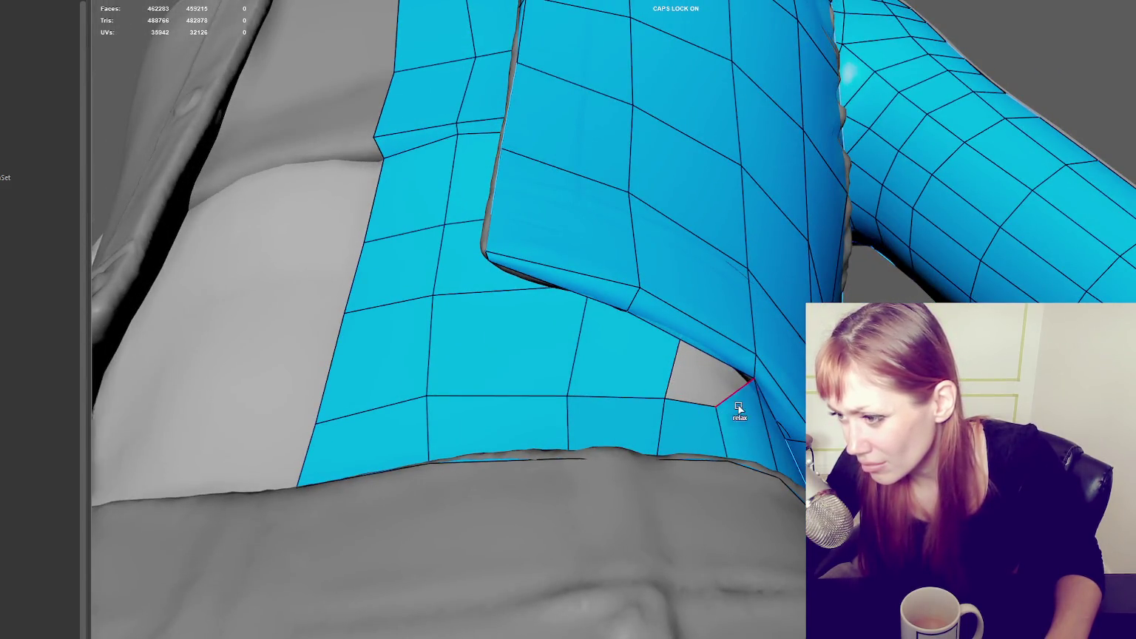
mouse_move(738, 436)
alt+mouse_down()
mouse_move(702, 468)
mouse_move(719, 437)
mouse_move(663, 439)
alt+mouse_up()
Step: Reposition the crop-top vertices just below the hem, nudging bottom-edge and upper ones up
drag(649, 528, 661, 522)
drag(567, 457, 573, 460)
drag(575, 540, 570, 520)
drag(433, 361, 434, 355)
drag(431, 256, 431, 250)
Step: Slide the left-edge and bottom vertices sideways to align the vertical edges
drag(346, 357, 343, 360)
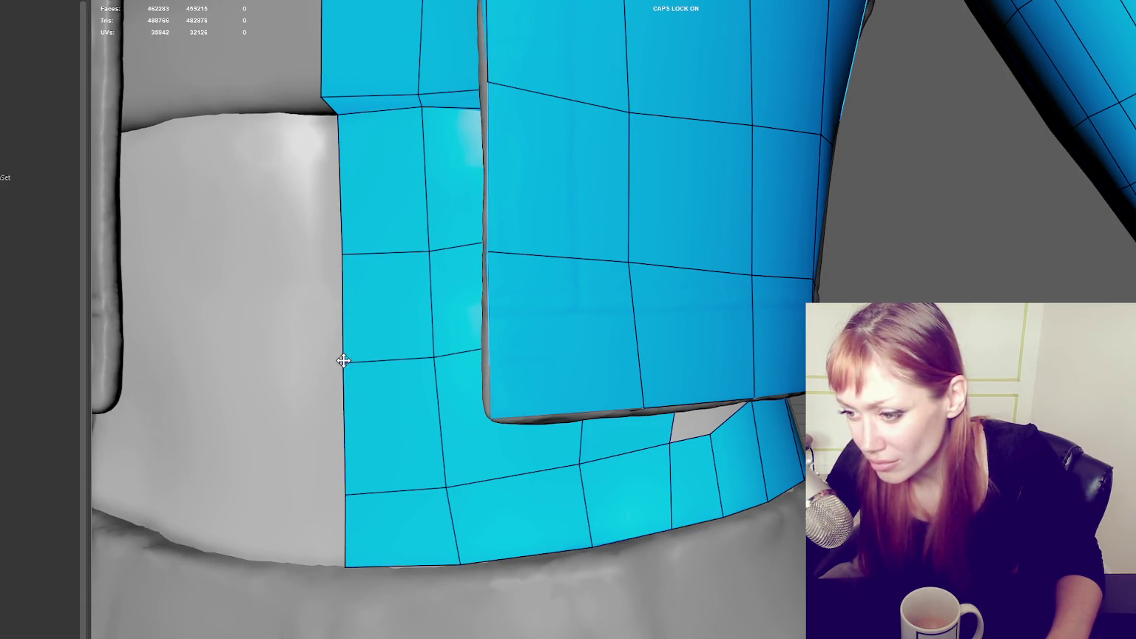
drag(459, 563, 450, 564)
drag(458, 487, 444, 487)
drag(580, 461, 589, 464)
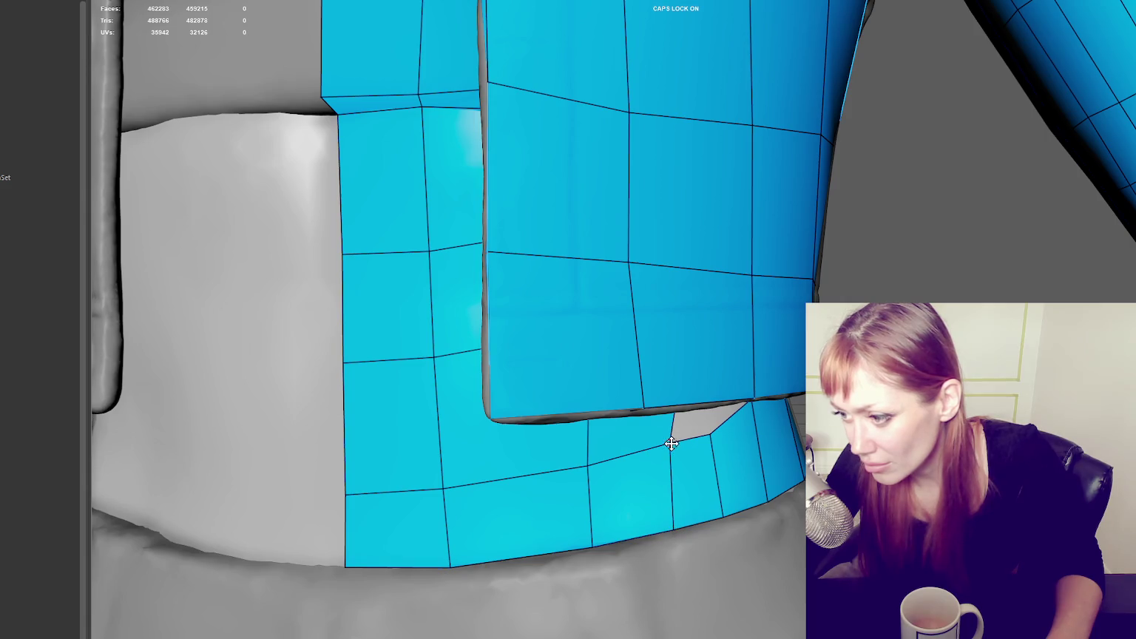
mouse_move(670, 446)
alt+mouse_down()
mouse_move(702, 413)
mouse_move(788, 406)
mouse_move(762, 333)
mouse_move(719, 326)
mouse_move(769, 244)
mouse_move(730, 326)
alt+mouse_up()
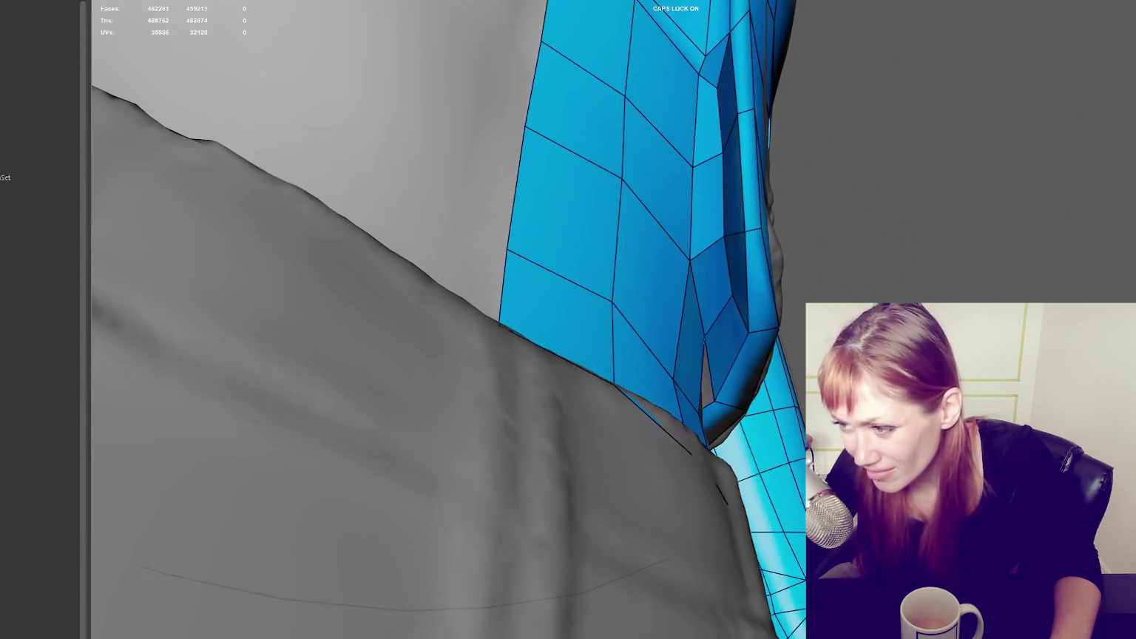
Step: Fill the gap under the jacket hem with a new quad face
mouse_move(730, 326)
alt+mouse_down()
mouse_move(718, 326)
mouse_move(730, 368)
mouse_move(639, 380)
mouse_move(665, 381)
alt+mouse_up()
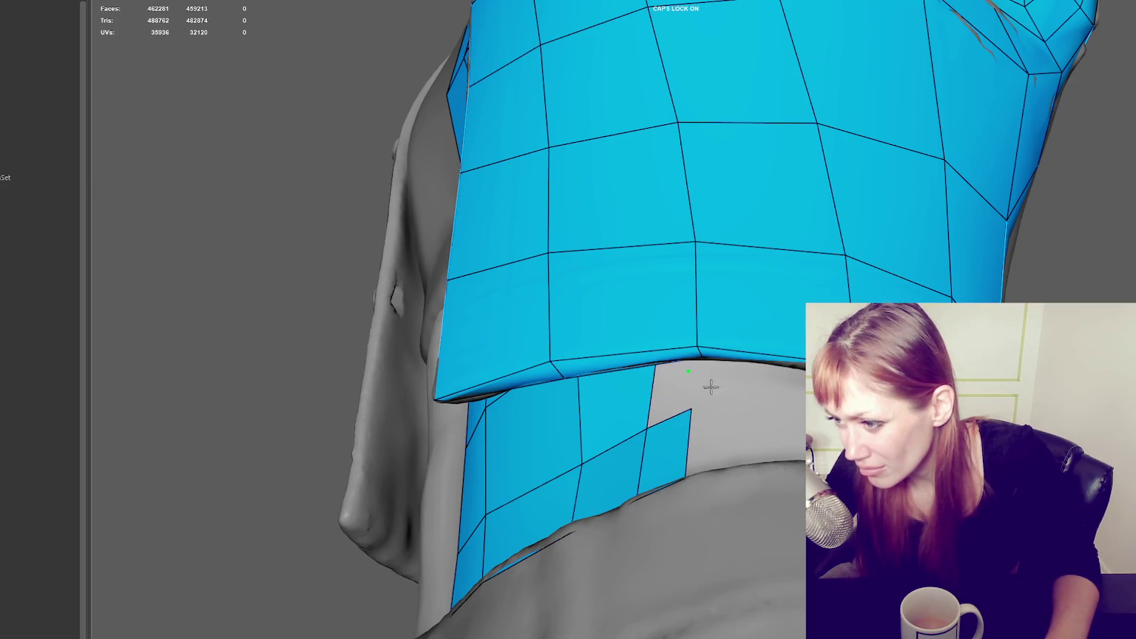
alt+drag(710, 386, 705, 352)
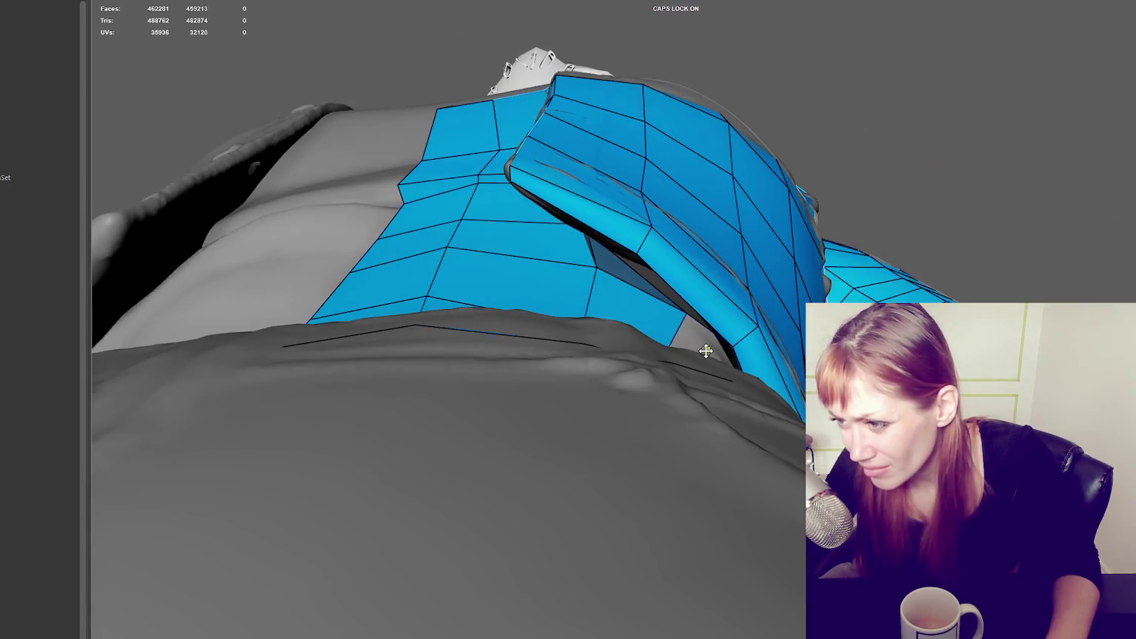
mouse_move(701, 344)
alt+mouse_down()
mouse_move(673, 348)
mouse_move(756, 381)
mouse_move(731, 393)
mouse_move(753, 395)
mouse_move(741, 388)
alt+mouse_up()
shift+click(696, 344)
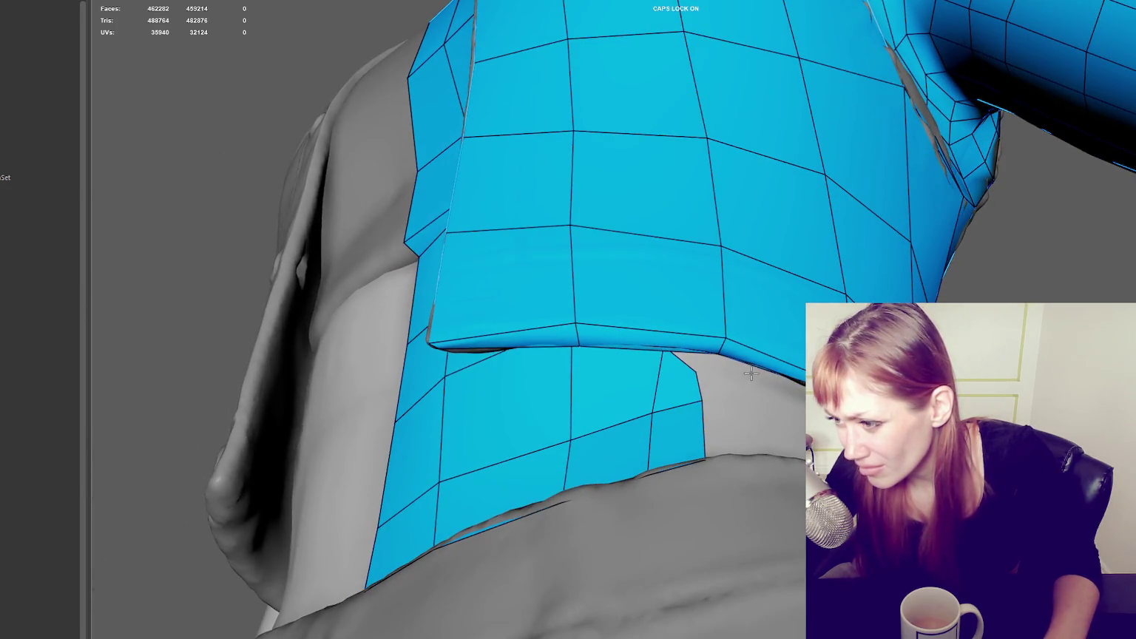
Step: Fill the strip's right-end gap and extend a new quad rightward from the border edge
alt+drag(762, 451, 771, 498)
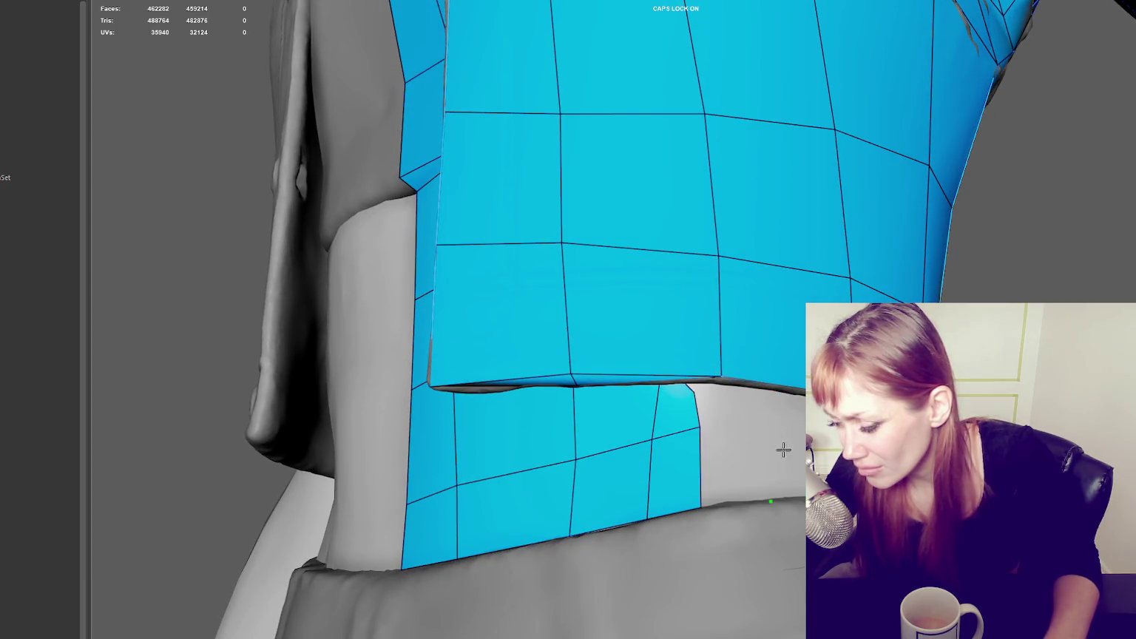
alt+drag(784, 449, 793, 414)
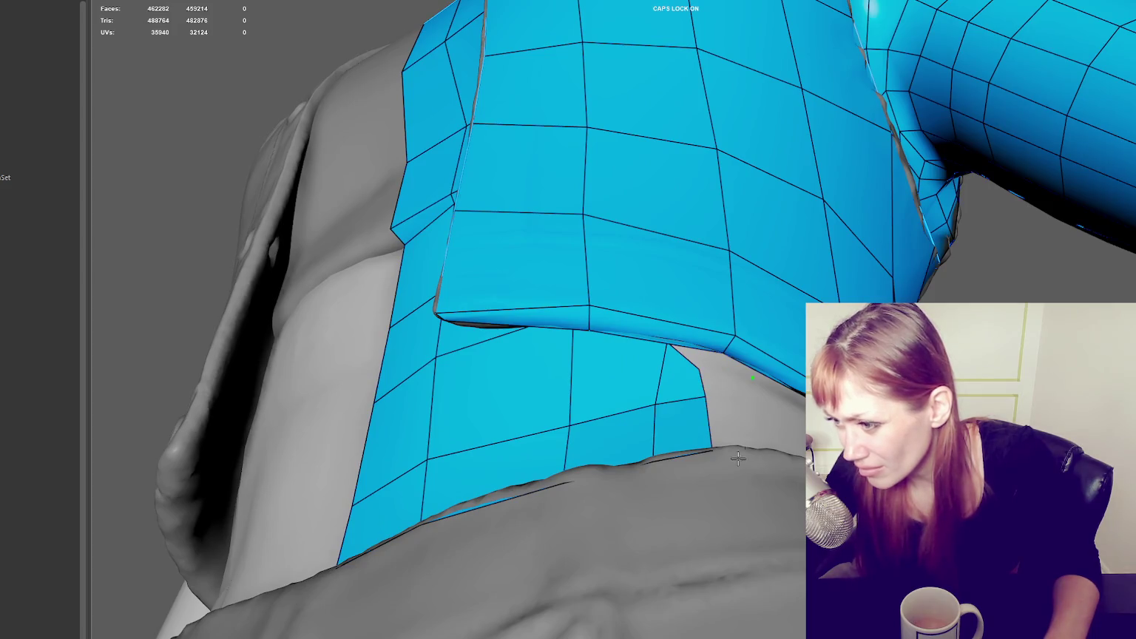
alt+drag(738, 459, 726, 469)
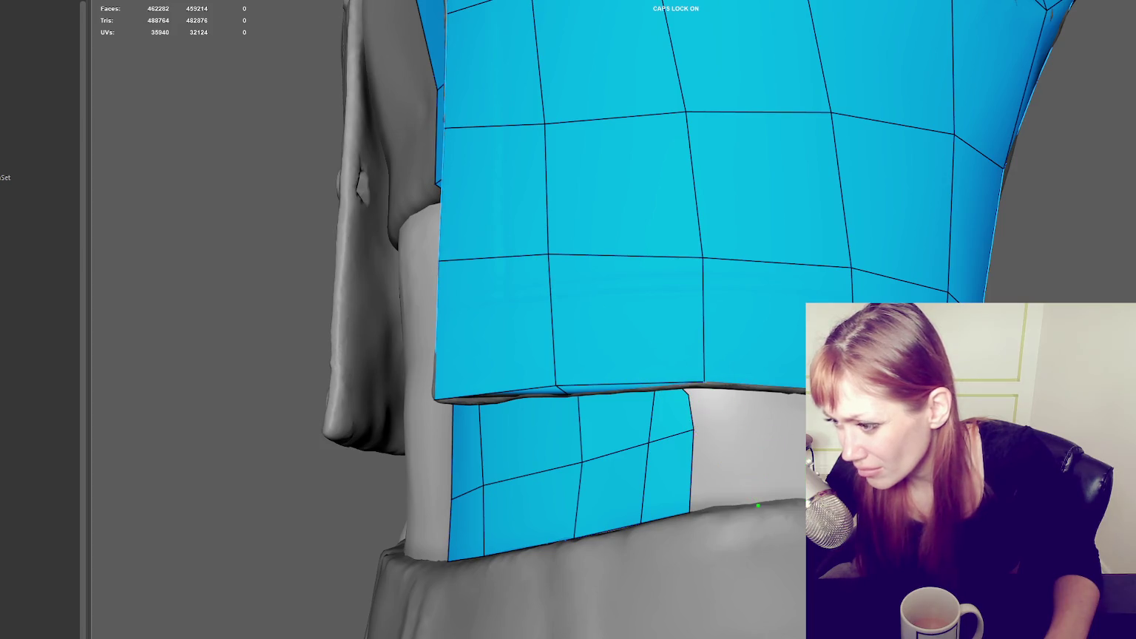
mouse_move(774, 435)
alt+mouse_down()
mouse_move(785, 419)
mouse_move(765, 481)
mouse_move(732, 473)
alt+mouse_up()
shift+click(736, 481)
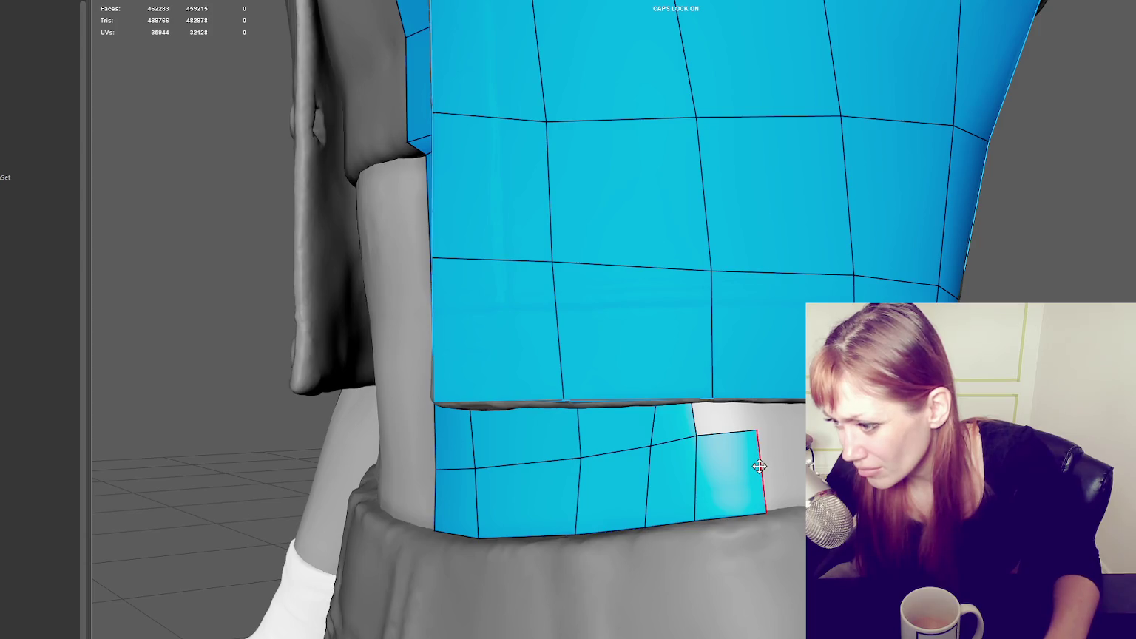
mouse_move(759, 466)
mouse_down()
mouse_move(821, 469)
mouse_move(784, 443)
mouse_move(795, 451)
mouse_move(769, 386)
mouse_move(773, 405)
mouse_move(731, 392)
mouse_move(721, 381)
mouse_move(741, 398)
mouse_move(752, 392)
mouse_move(720, 375)
mouse_move(755, 370)
mouse_move(760, 420)
mouse_up()
click(753, 393)
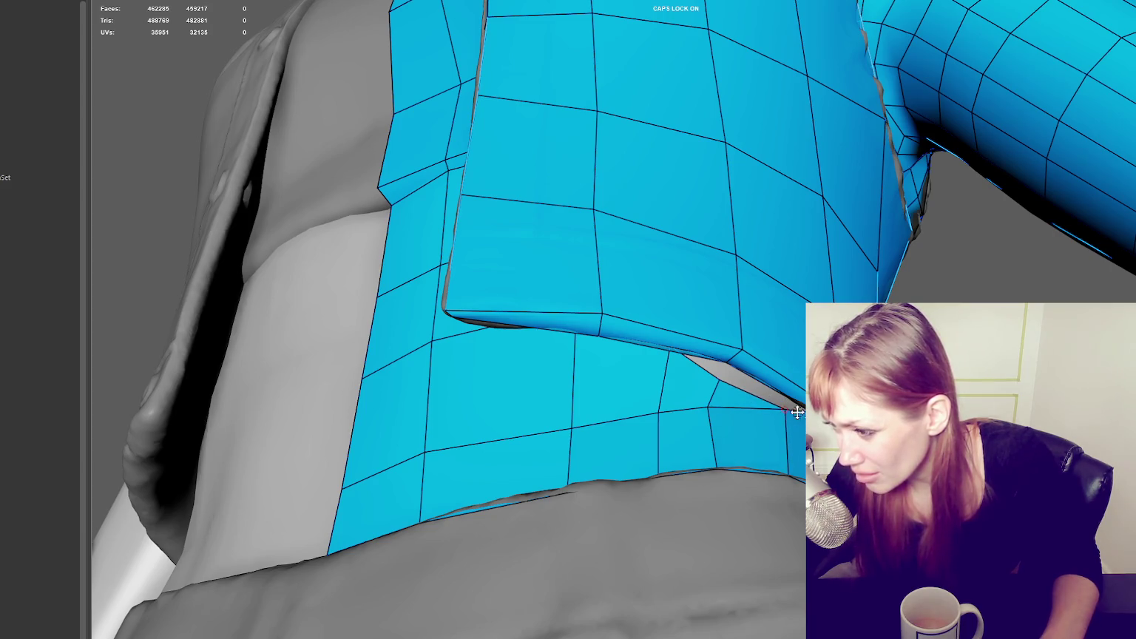
Step: Delete the extra diagonal edge in the waist strip and raise the corner vertex
alt+drag(802, 410, 773, 423)
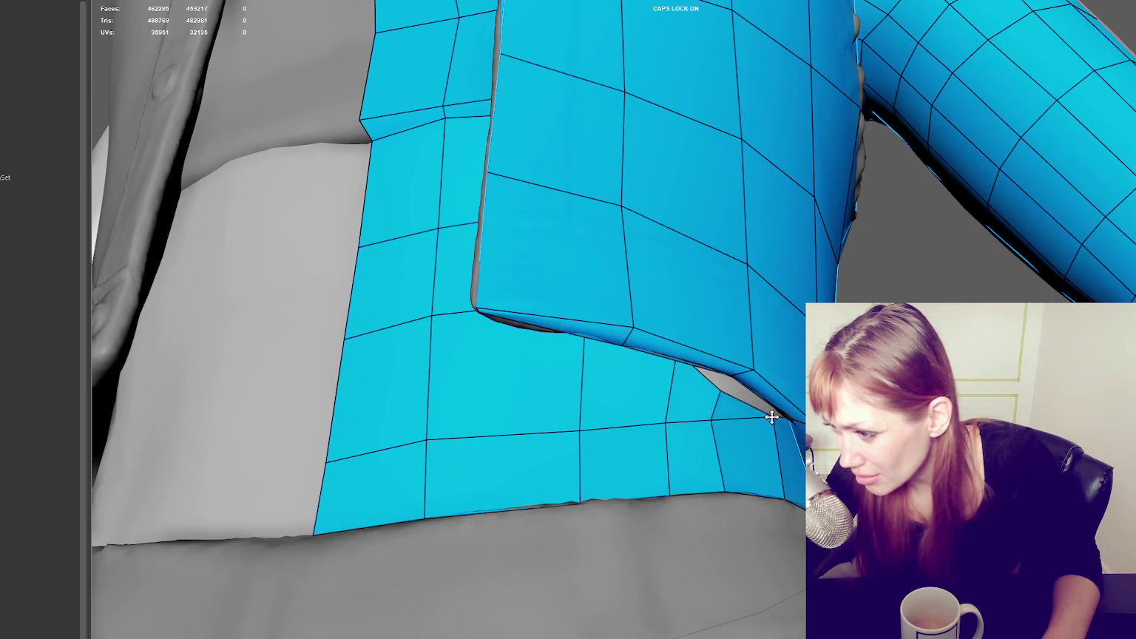
alt+drag(761, 413, 738, 383)
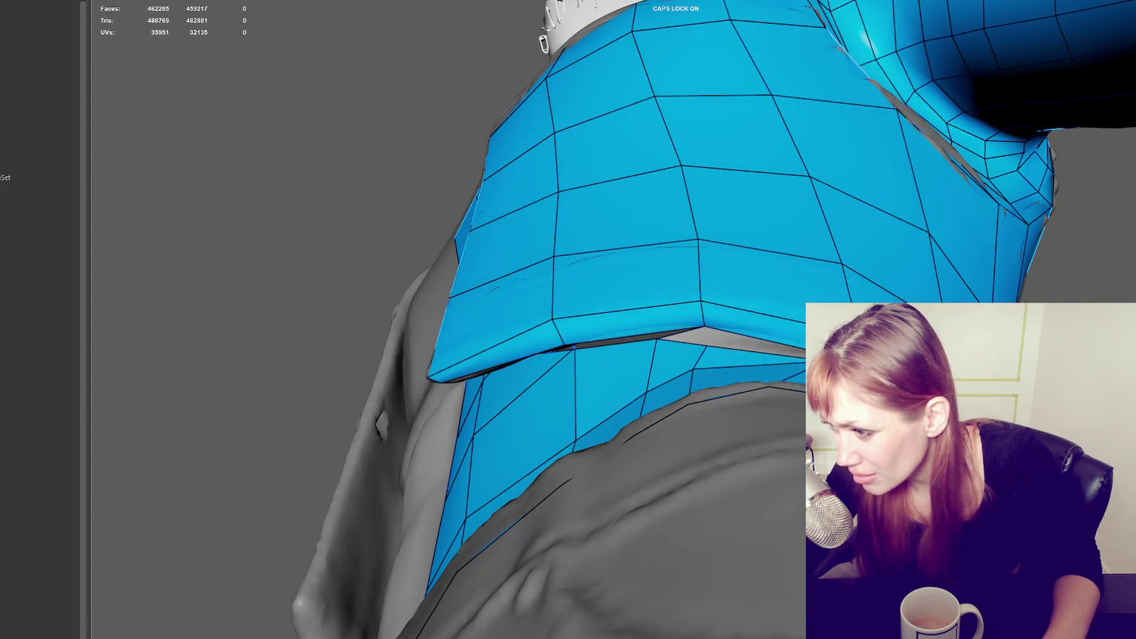
mouse_move(790, 359)
alt+mouse_down()
mouse_move(721, 352)
mouse_move(712, 336)
mouse_move(753, 375)
mouse_move(697, 421)
alt+mouse_up()
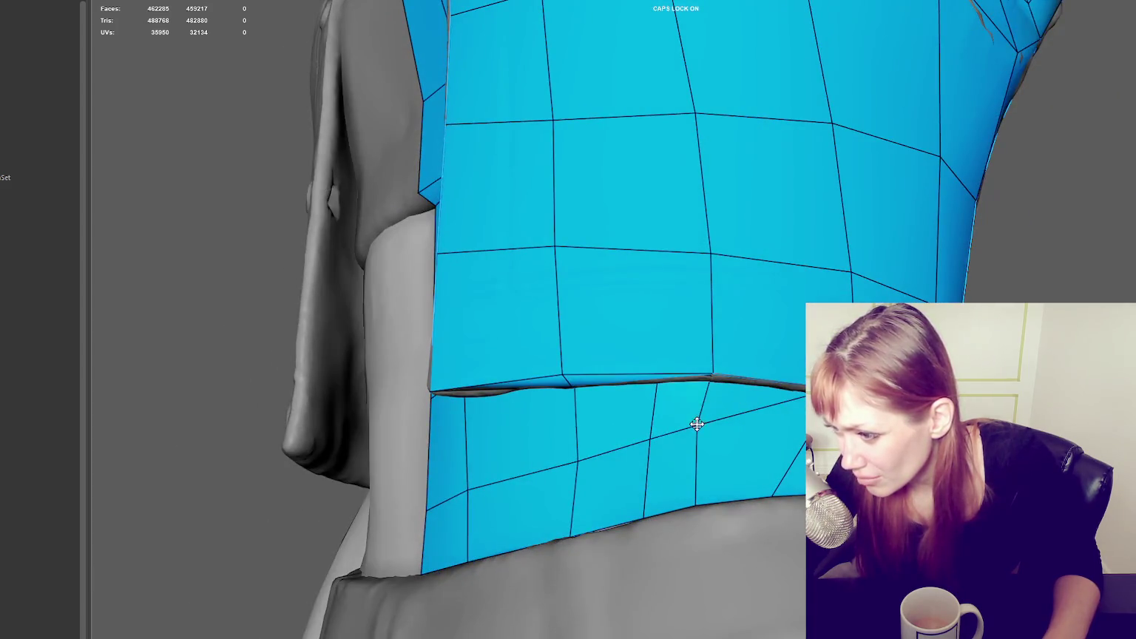
drag(697, 503, 719, 506)
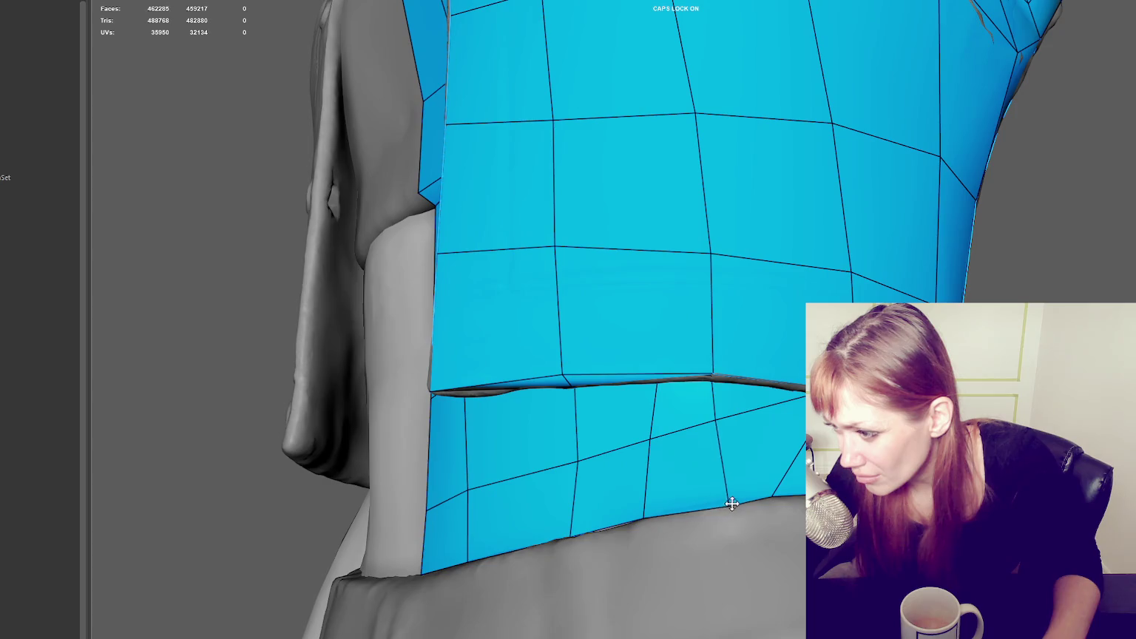
ctrl+shift+click(771, 495)
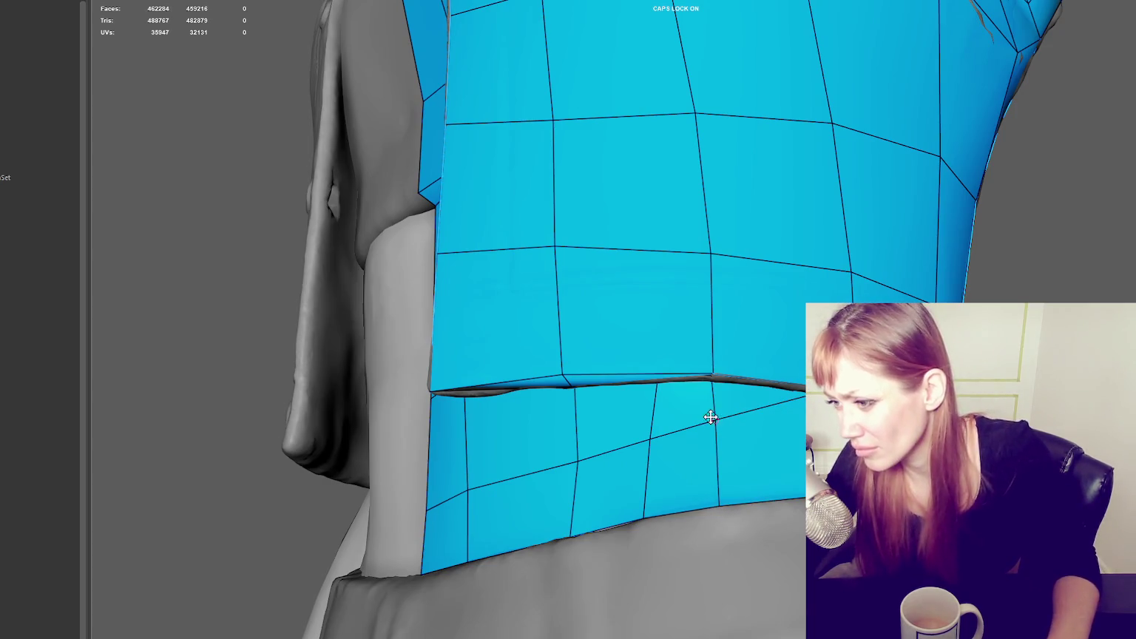
drag(716, 420, 714, 404)
Step: Shift the vertical edge's vertices right and nudge neighbours to even out the quads
mouse_move(748, 460)
alt+mouse_down()
mouse_move(722, 530)
mouse_move(749, 512)
alt+mouse_up()
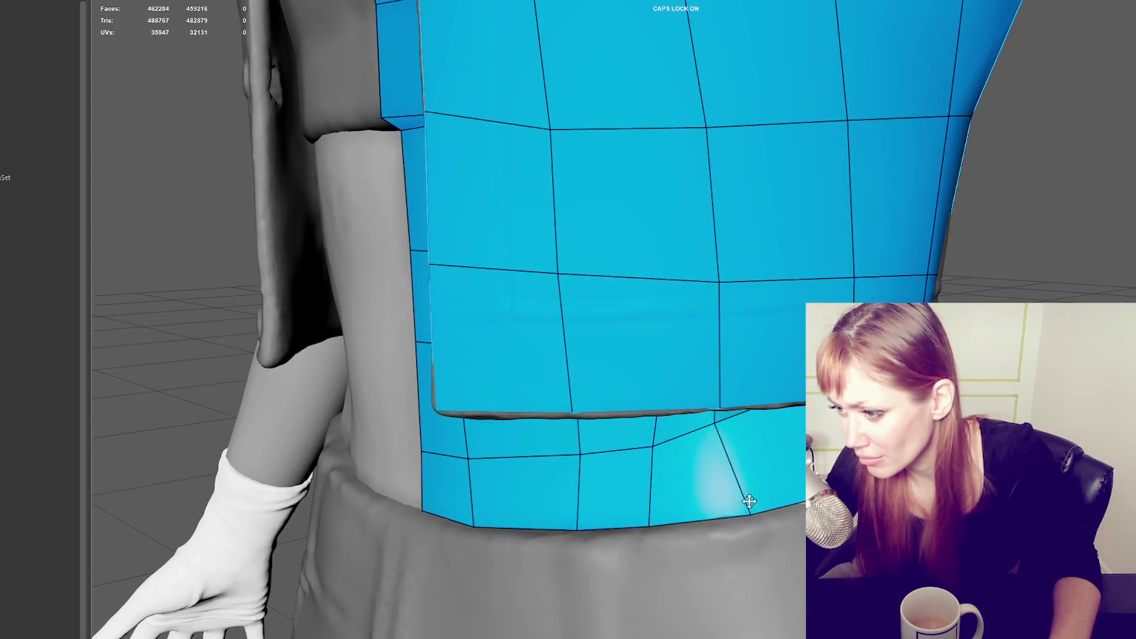
mouse_move(717, 421)
mouse_down()
mouse_move(735, 429)
mouse_move(735, 337)
mouse_move(783, 348)
mouse_move(769, 355)
mouse_up()
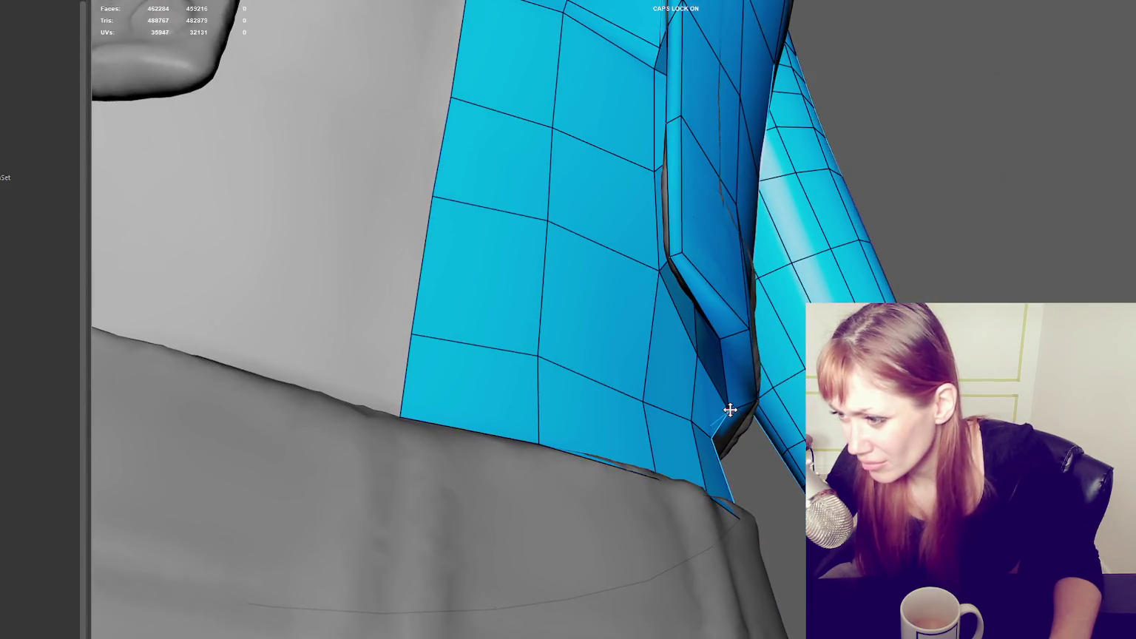
mouse_move(722, 400)
alt+mouse_down()
mouse_move(738, 412)
mouse_move(685, 421)
mouse_move(710, 395)
mouse_move(792, 380)
mouse_move(735, 386)
mouse_move(802, 379)
mouse_move(699, 355)
alt+mouse_up()
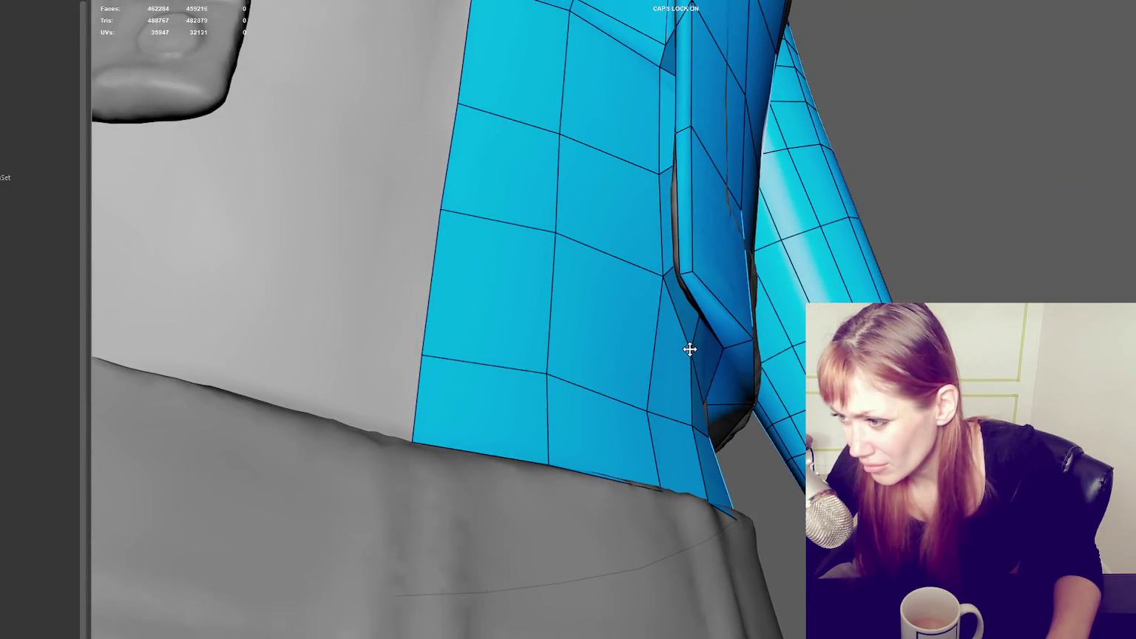
drag(643, 404, 657, 408)
drag(545, 374, 549, 376)
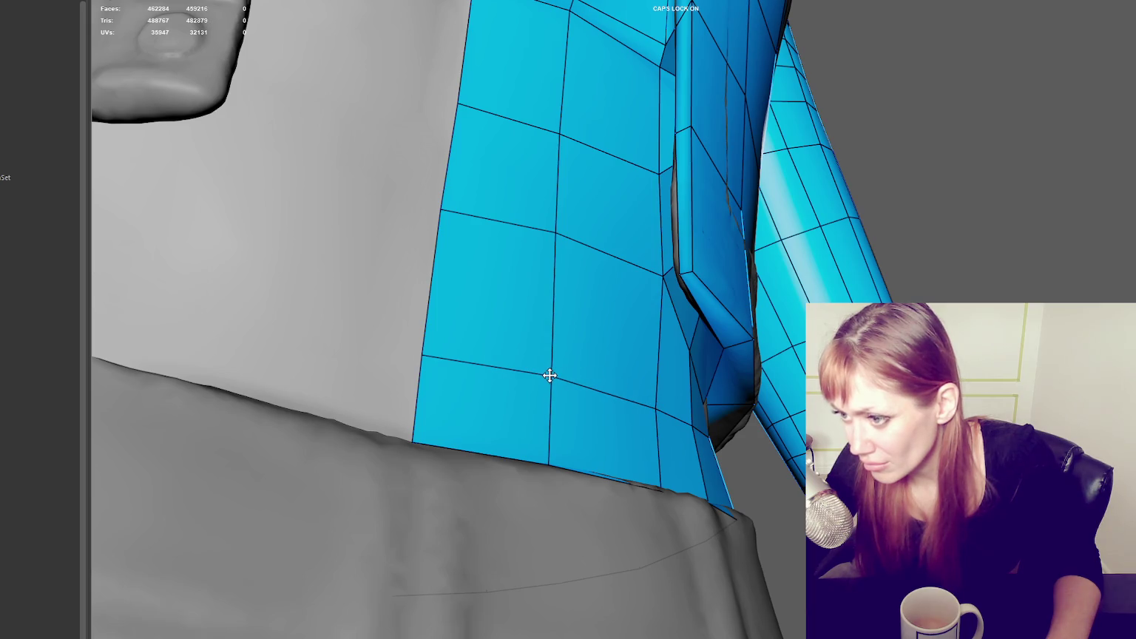
drag(554, 231, 548, 237)
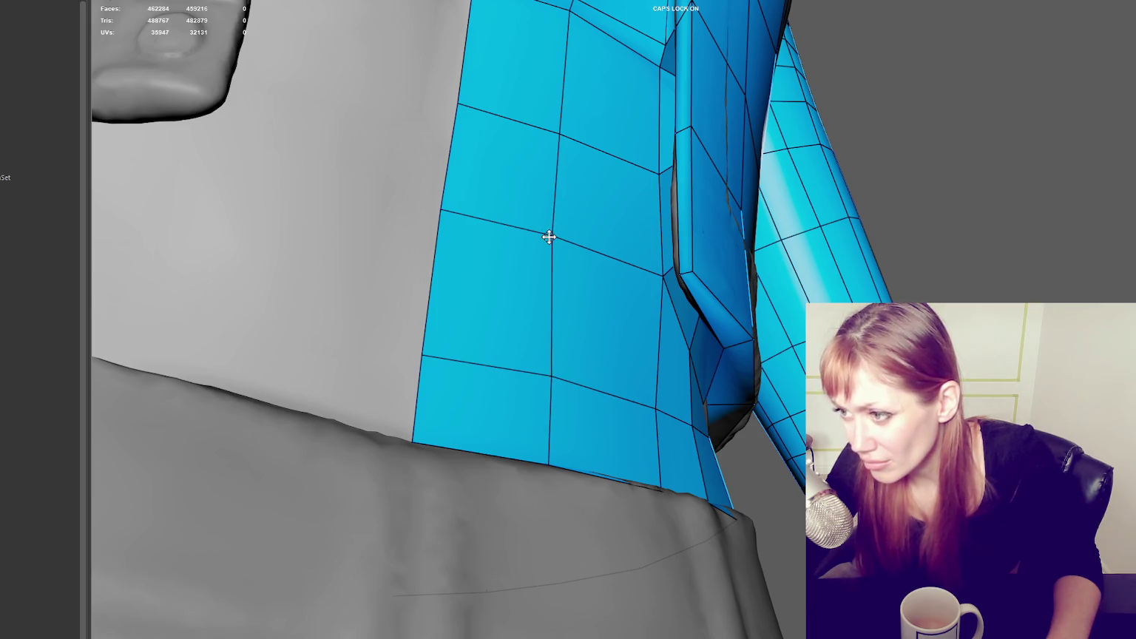
mouse_move(545, 375)
alt+middle_down()
mouse_move(563, 449)
mouse_move(509, 591)
alt+middle_up()
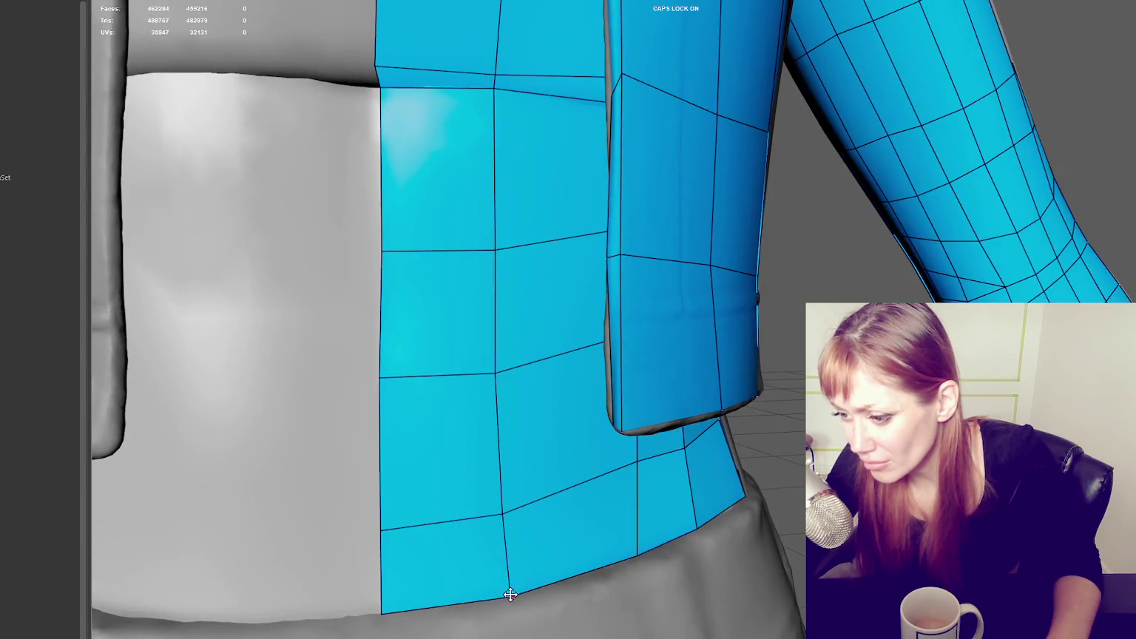
Step: Pull edge-row vertices down and slide a bottom border vertex along the hem
drag(508, 595, 505, 594)
mouse_move(637, 460)
mouse_down()
mouse_move(638, 471)
mouse_move(679, 482)
mouse_move(634, 463)
mouse_move(565, 460)
mouse_up()
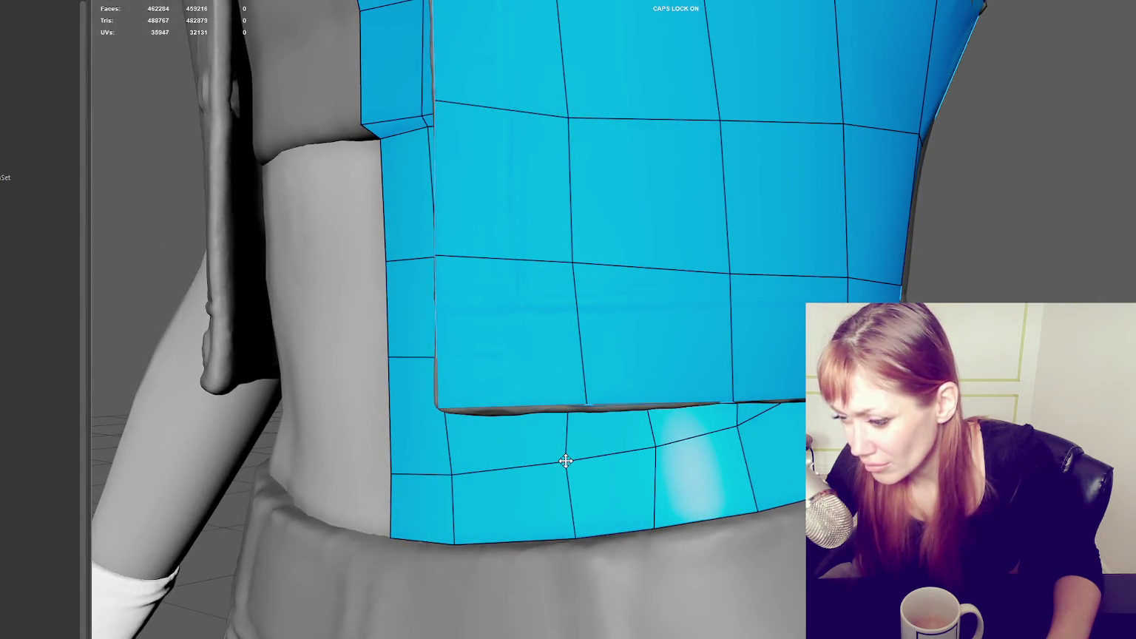
drag(571, 532, 589, 426)
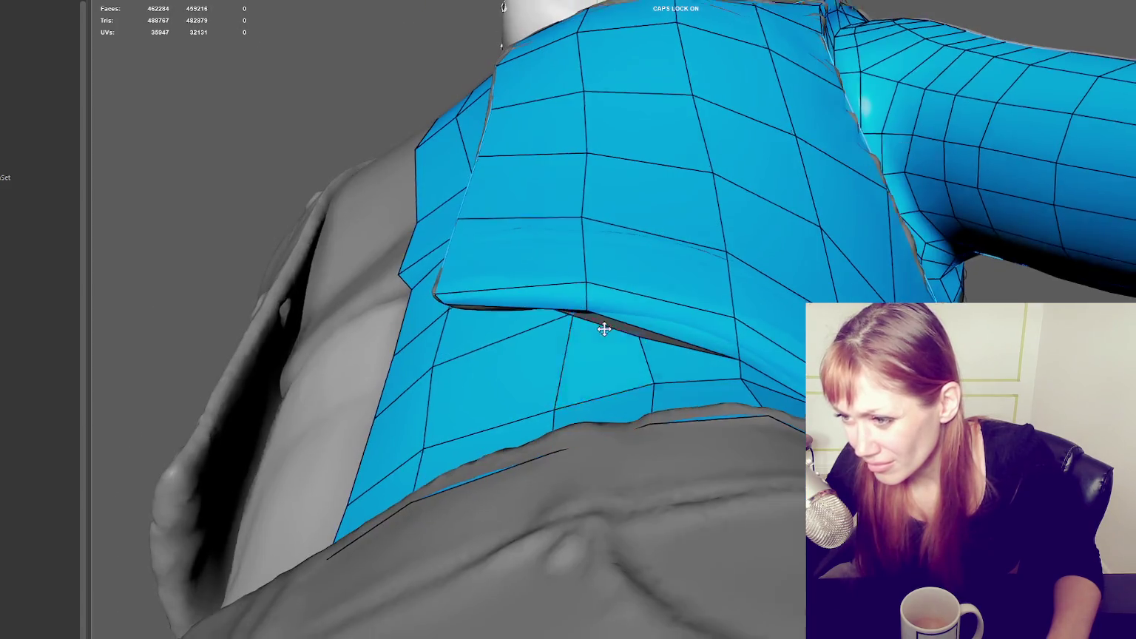
Step: Drag the border vertex onto the waistband and shift the edge row down and right
alt+drag(604, 329, 583, 291)
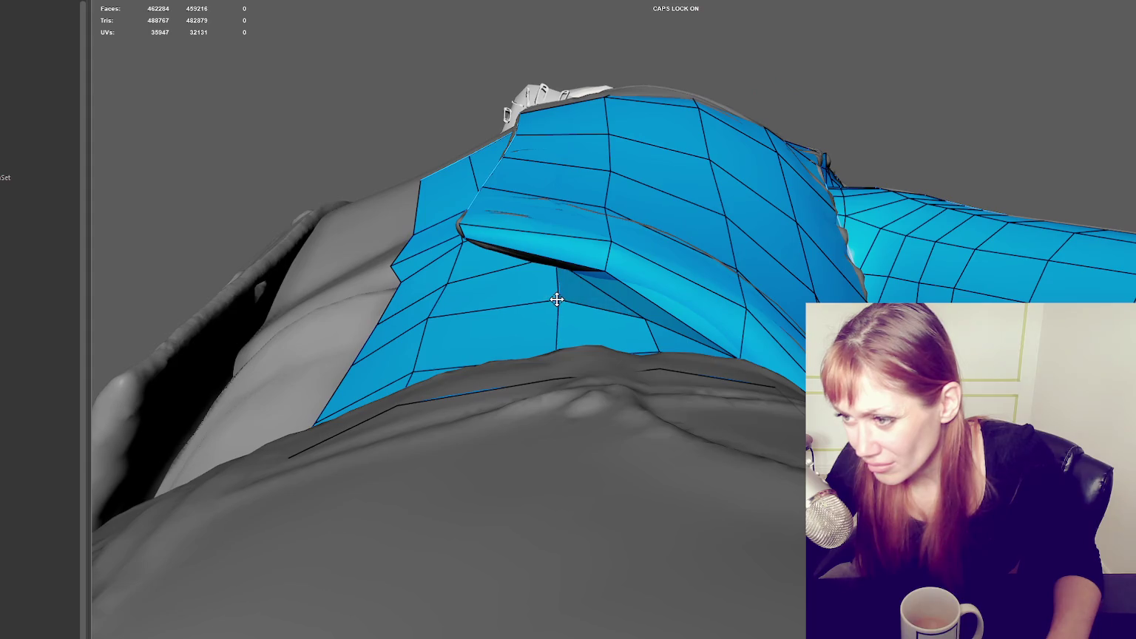
mouse_move(558, 329)
alt+mouse_down()
mouse_move(508, 234)
mouse_move(521, 247)
mouse_move(538, 198)
mouse_move(593, 170)
mouse_move(656, 165)
alt+mouse_up()
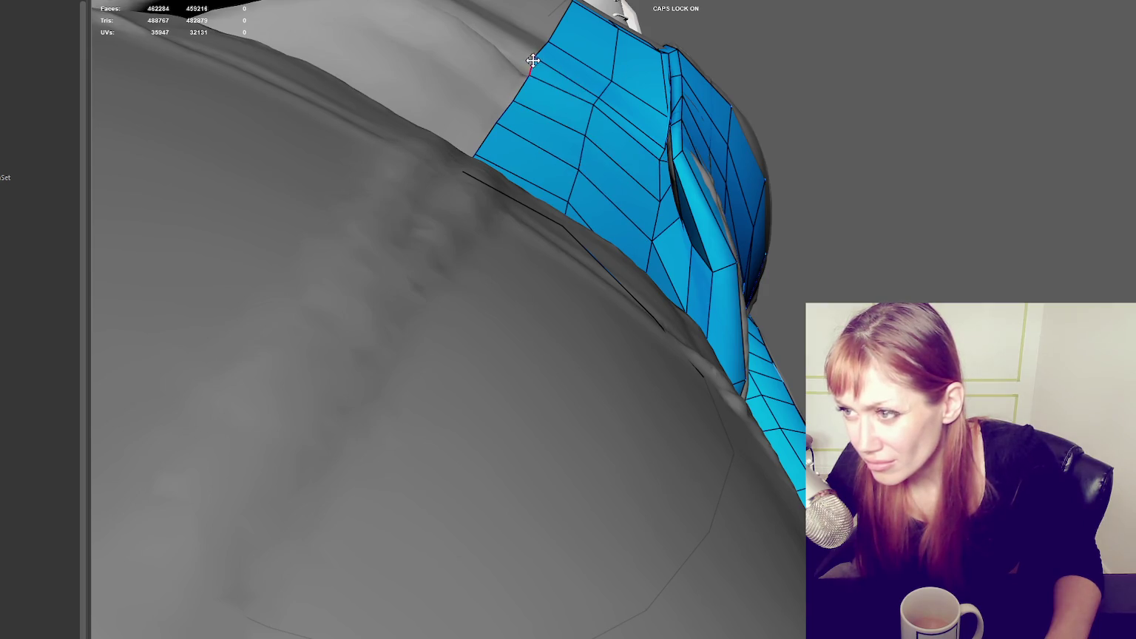
mouse_move(563, 89)
alt+mouse_down()
mouse_move(604, 140)
mouse_move(523, 139)
mouse_move(550, 156)
mouse_move(575, 132)
mouse_move(580, 213)
mouse_move(580, 203)
alt+mouse_up()
mouse_move(448, 422)
mouse_down()
mouse_move(445, 431)
mouse_move(494, 430)
mouse_up()
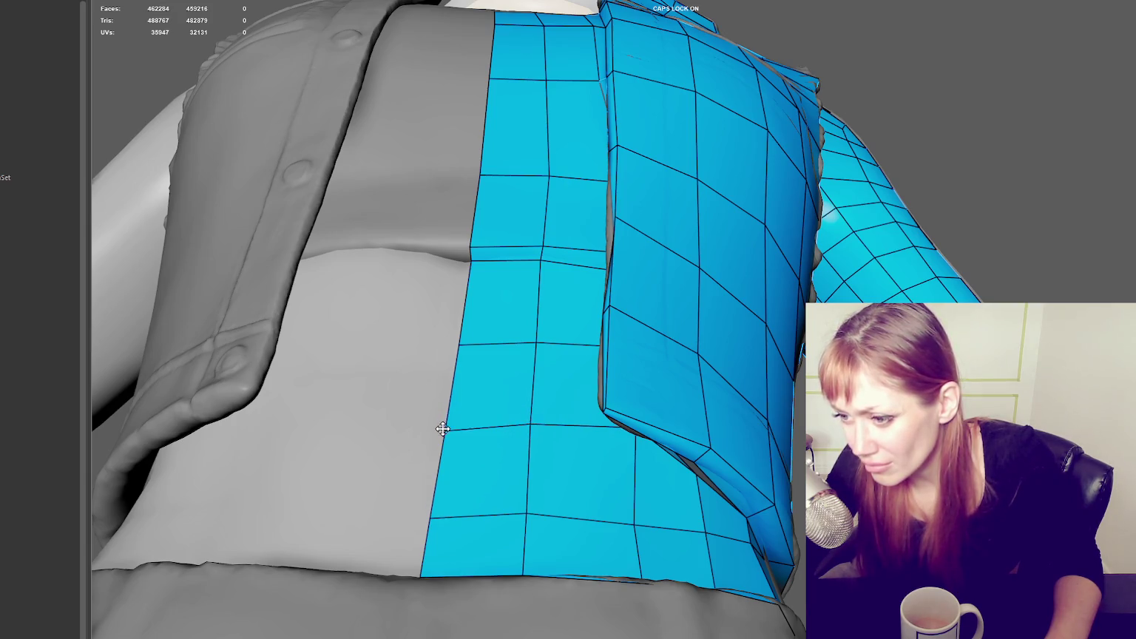
drag(524, 507, 527, 516)
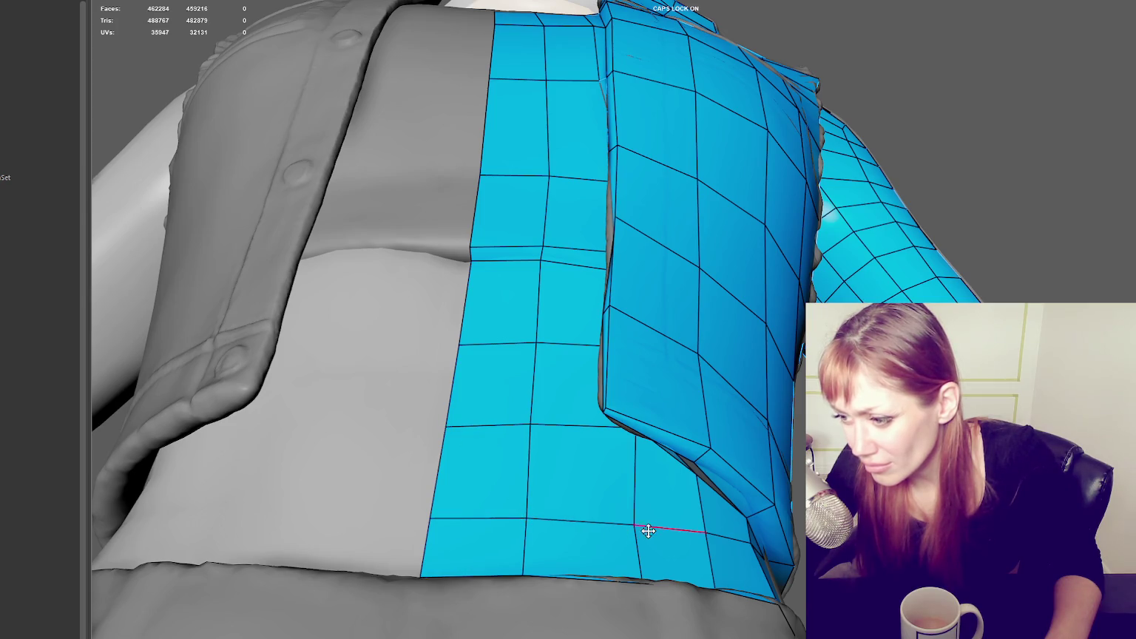
mouse_move(638, 525)
alt+mouse_down()
mouse_move(679, 553)
mouse_move(652, 584)
alt+mouse_up()
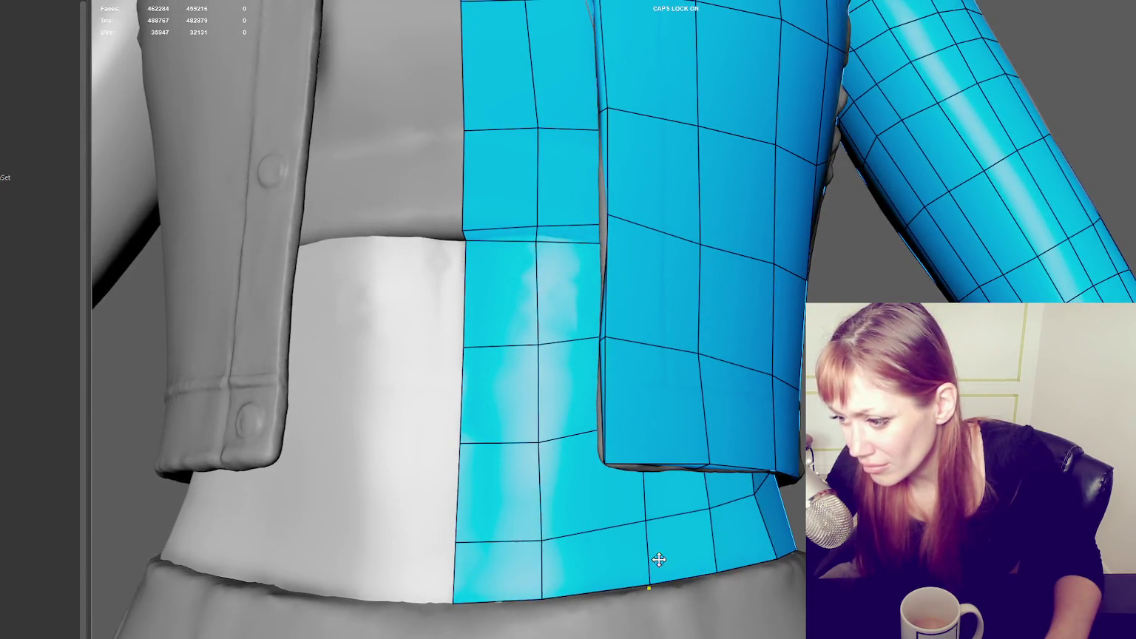
drag(646, 525, 646, 526)
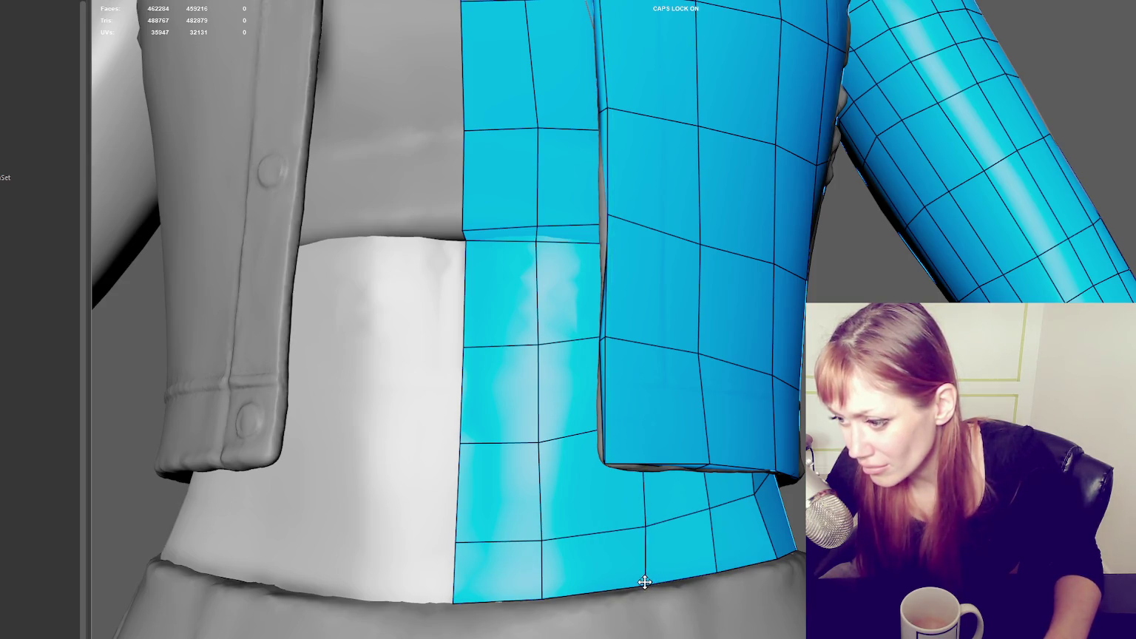